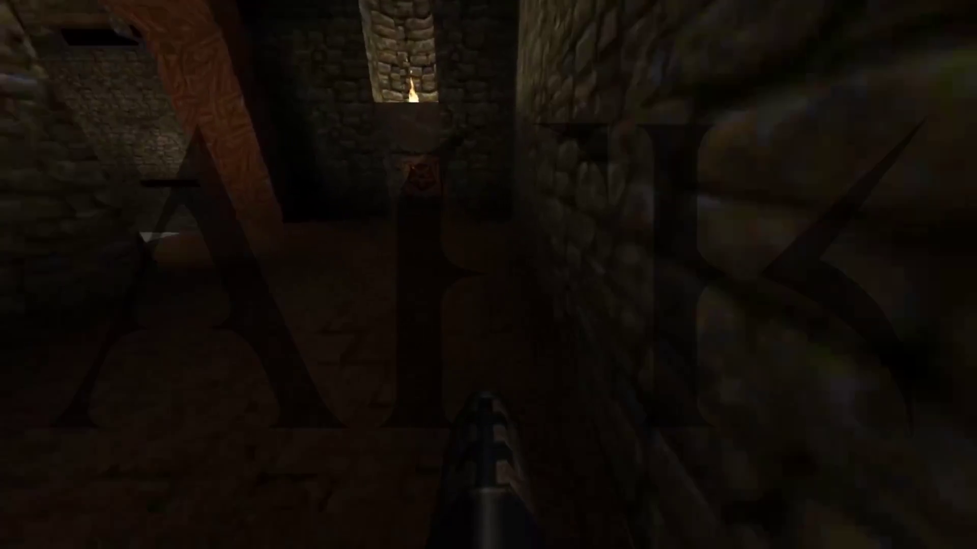
Play briefly, advancing through the doorway into the stone corridor while firing the shotgun
{"action": "key", "text": "w"}
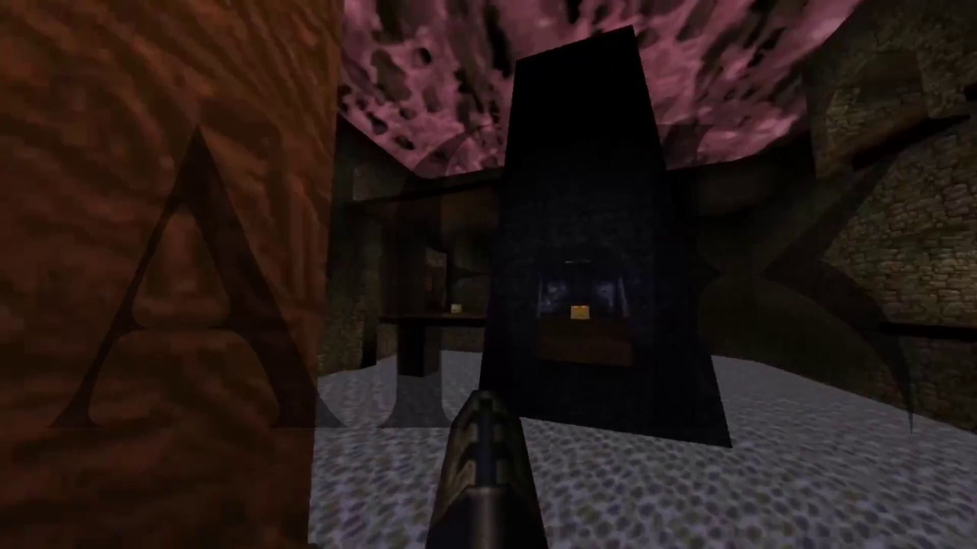
{"action": "left_click", "coordinate": [489, 274]}
{"action": "key", "text": "w"}
{"action": "left_click", "coordinate": [489, 275]}
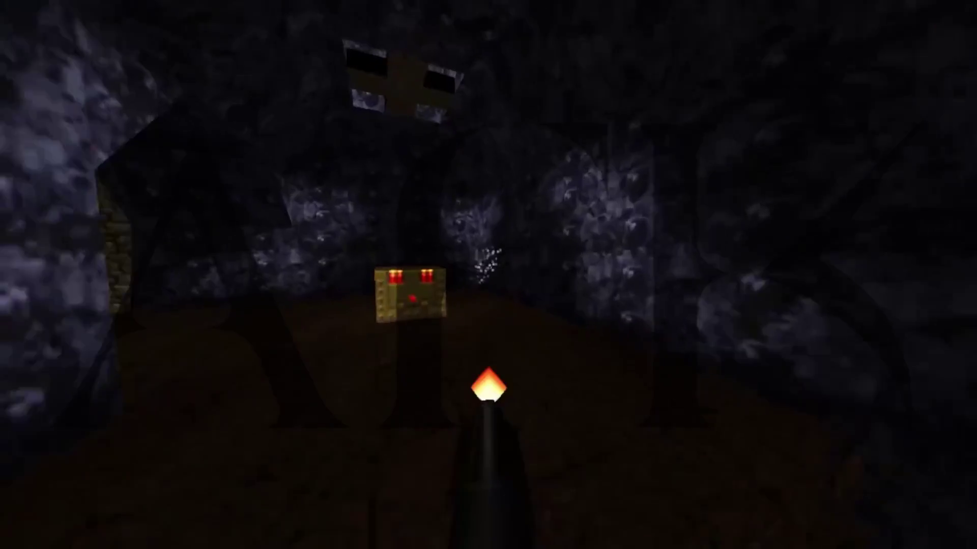
{"action": "left_click", "coordinate": [488, 274]}
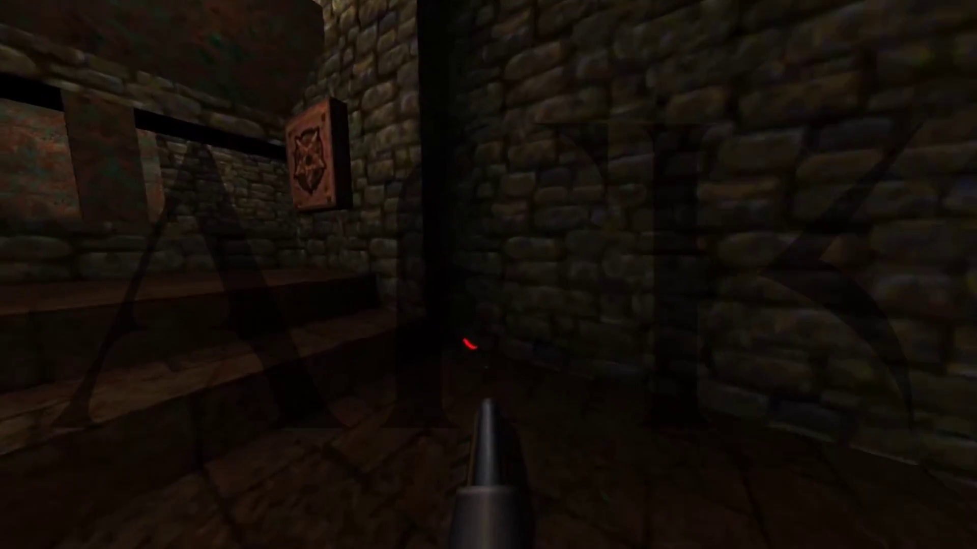
{"action": "key", "text": "w"}
{"action": "left_click", "coordinate": [488, 275]}
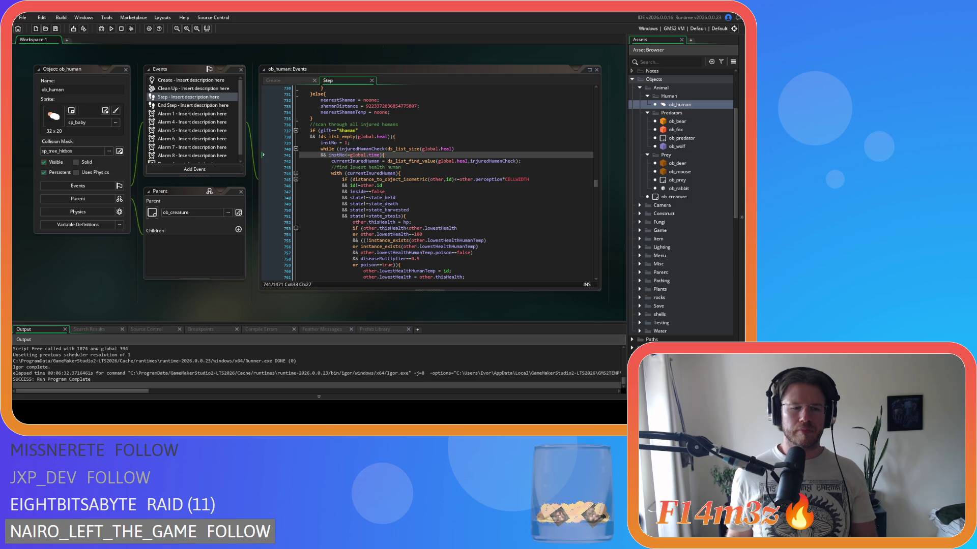
Inspect ob_human's Step code around lines 745–753, including the distance_to_object_isometric call
{"action": "left_click", "coordinate": [340, 253]}
{"action": "left_click", "coordinate": [367, 227]}
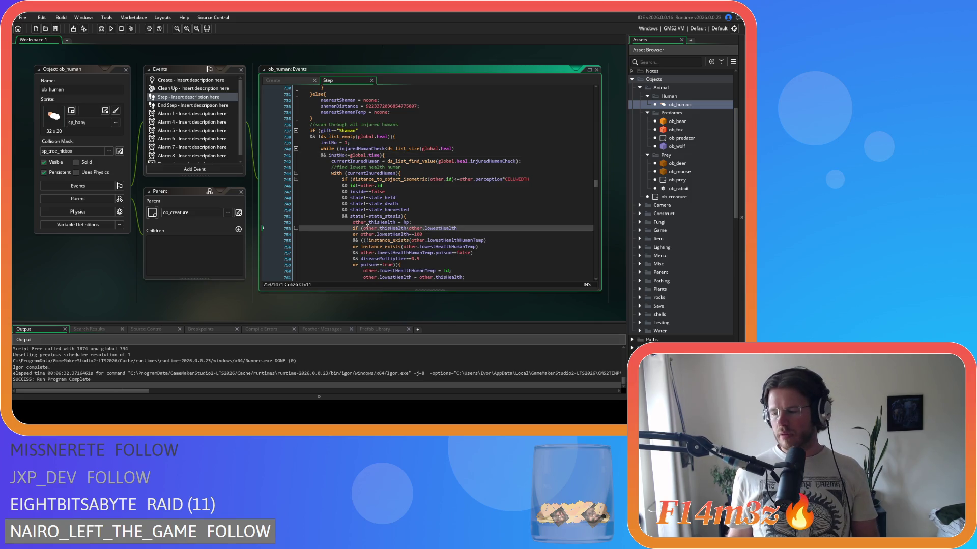
{"action": "left_click", "coordinate": [431, 187]}
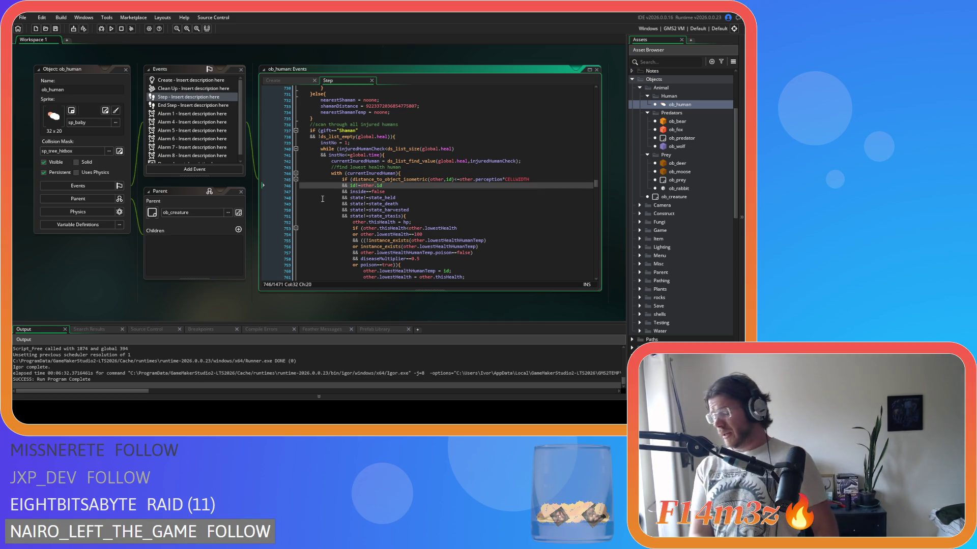
{"action": "left_click", "coordinate": [375, 180]}
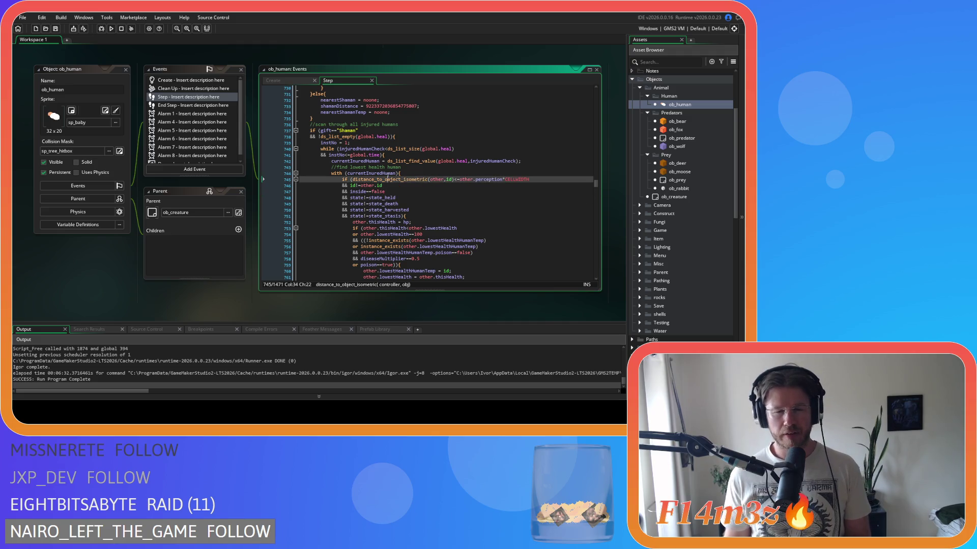
{"action": "scroll", "coordinate": [385, 239], "scroll_direction": "up", "scroll_amount": 7}
{"action": "scroll", "coordinate": [384, 239], "scroll_direction": "up", "scroll_amount": 10}
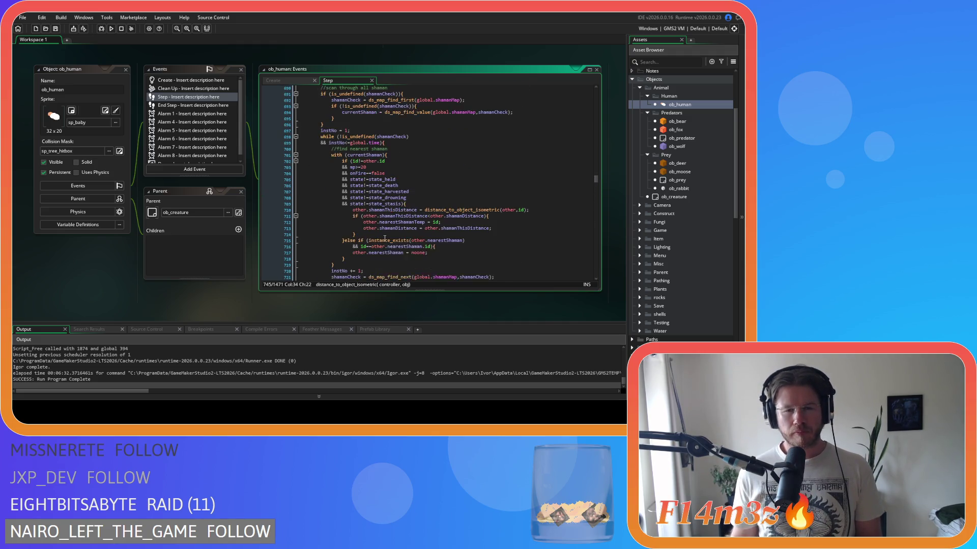
{"action": "scroll", "coordinate": [384, 239], "scroll_direction": "up", "scroll_amount": 5}
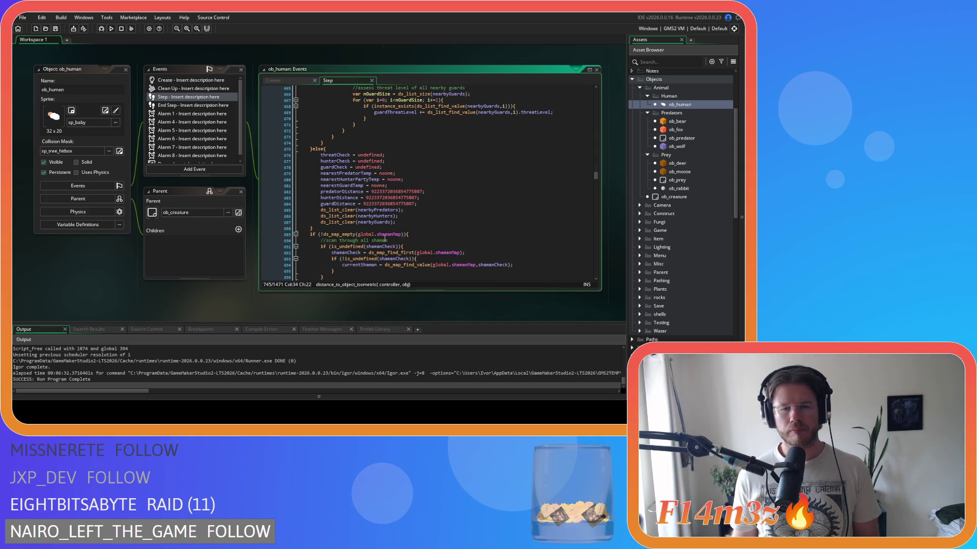
{"action": "scroll", "coordinate": [385, 239], "scroll_direction": "down", "scroll_amount": 7}
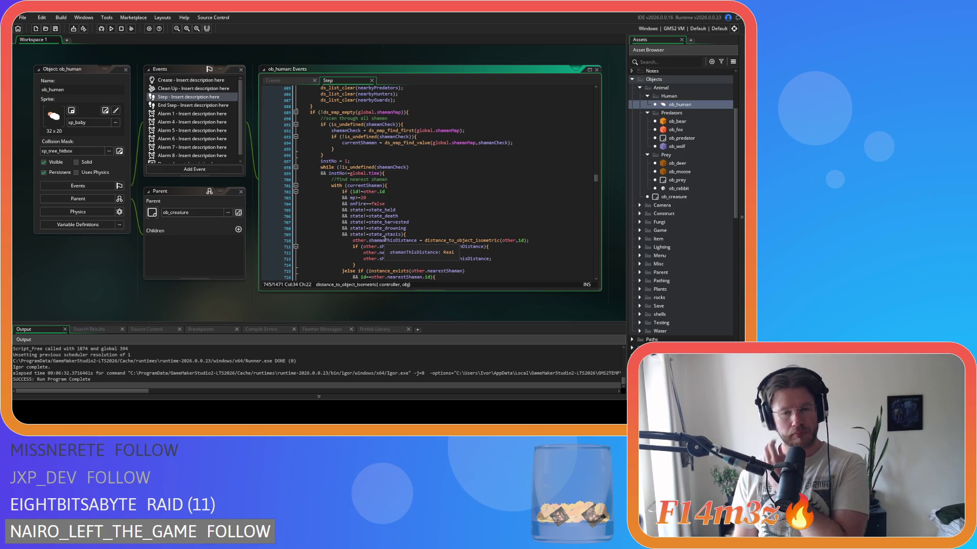
{"action": "scroll", "coordinate": [385, 239], "scroll_direction": "down", "scroll_amount": 7}
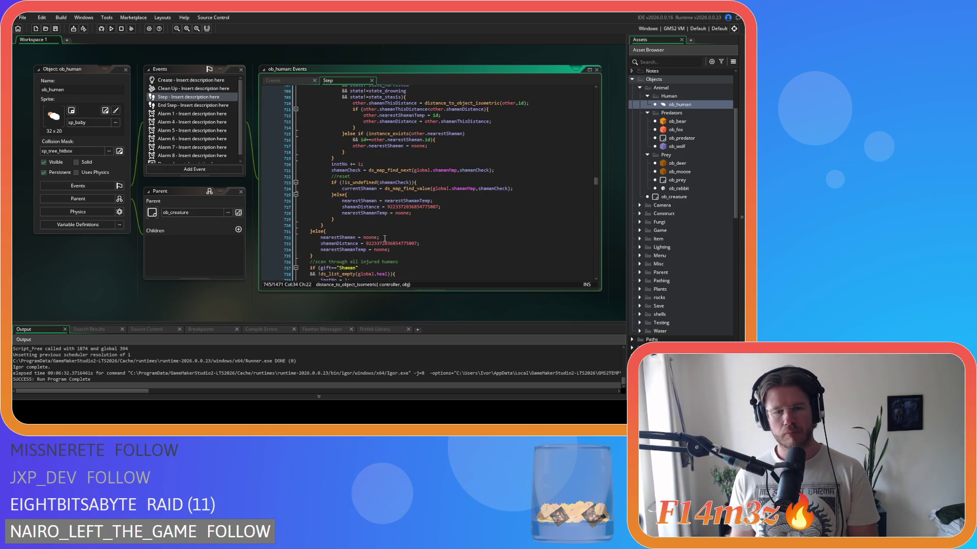
{"action": "scroll", "coordinate": [384, 239], "scroll_direction": "down", "scroll_amount": 3}
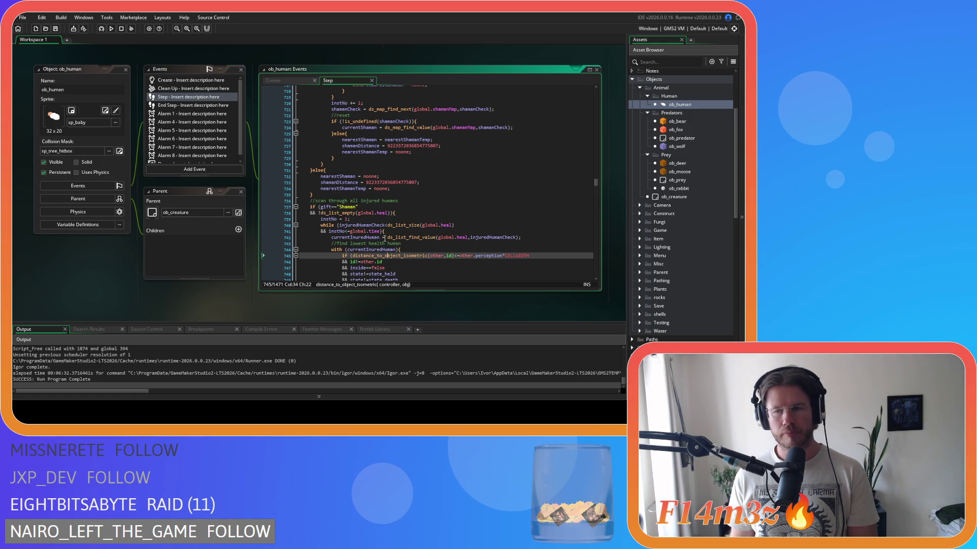
Open the ob_moose and ob_bear object editors and scroll up through their Step code
{"action": "double_click", "coordinate": [690, 172]}
{"action": "double_click", "coordinate": [683, 122]}
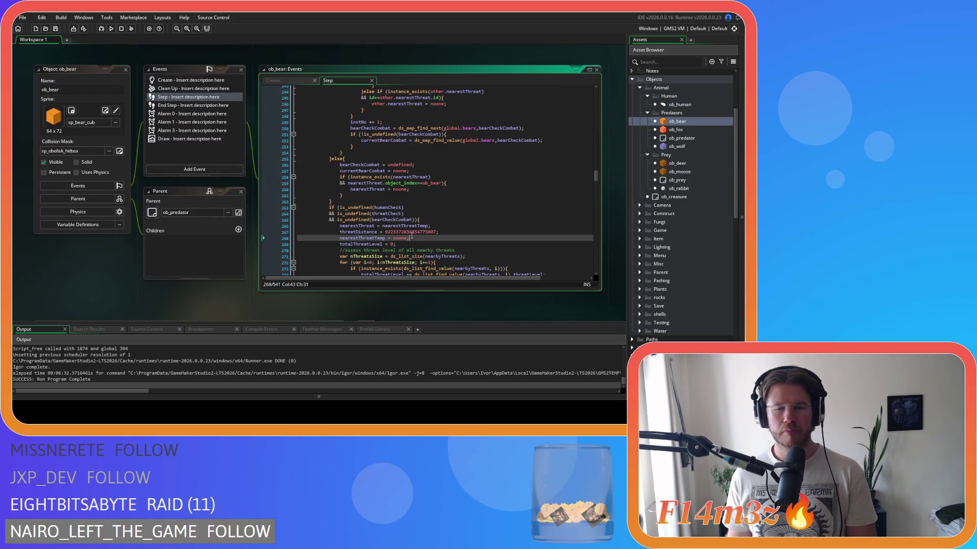
{"action": "scroll", "coordinate": [411, 236], "scroll_direction": "up", "scroll_amount": 8}
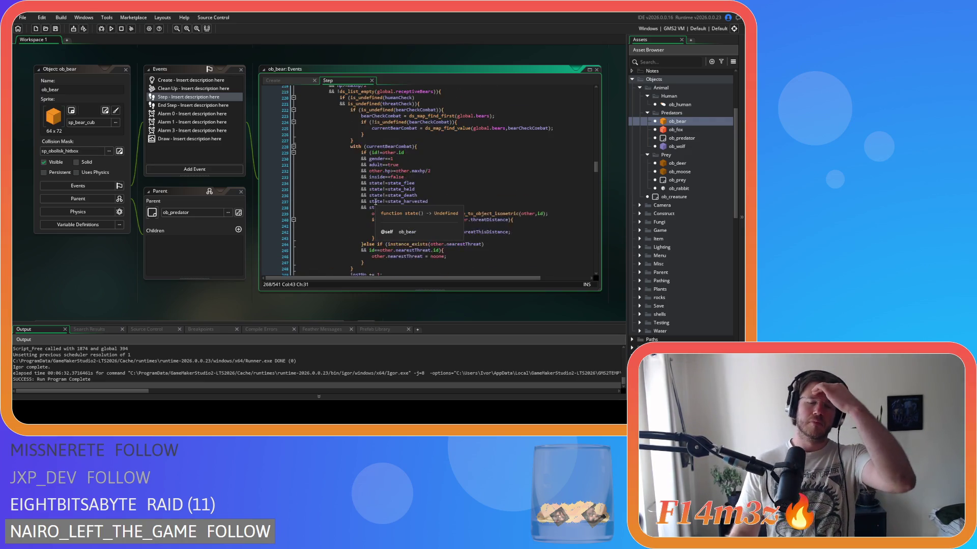
{"action": "scroll", "coordinate": [375, 202], "scroll_direction": "up", "scroll_amount": 5}
{"action": "scroll", "coordinate": [376, 202], "scroll_direction": "up", "scroll_amount": 2}
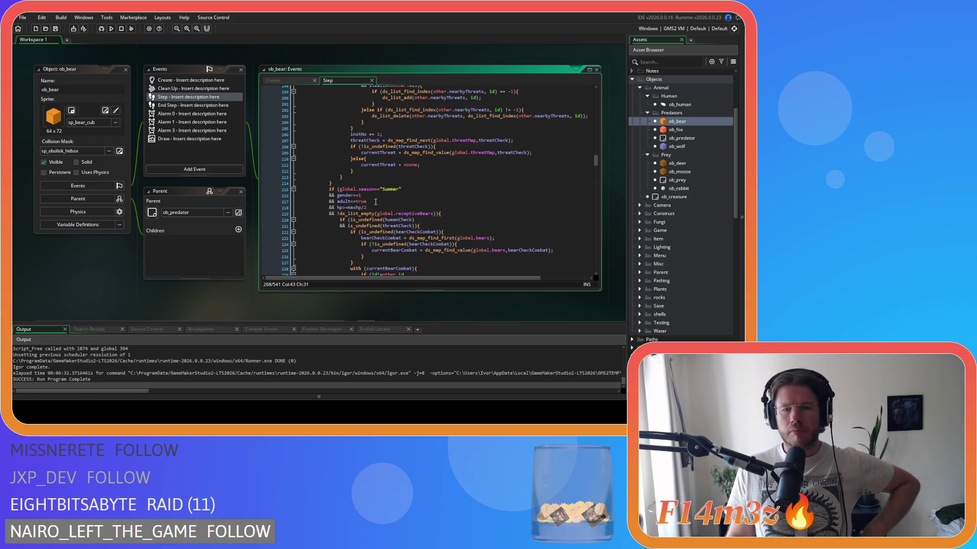
{"action": "scroll", "coordinate": [377, 204], "scroll_direction": "up", "scroll_amount": 20}
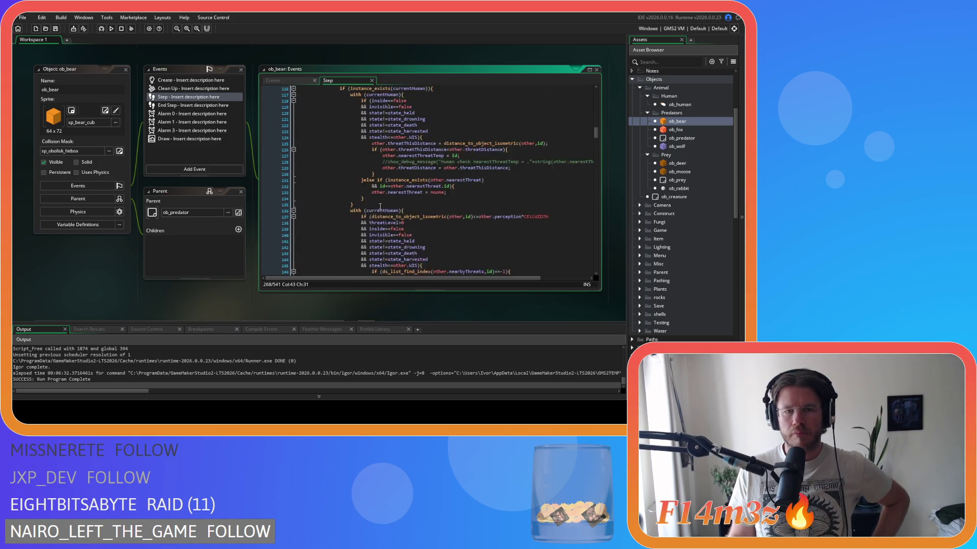
{"action": "scroll", "coordinate": [380, 207], "scroll_direction": "up", "scroll_amount": 11}
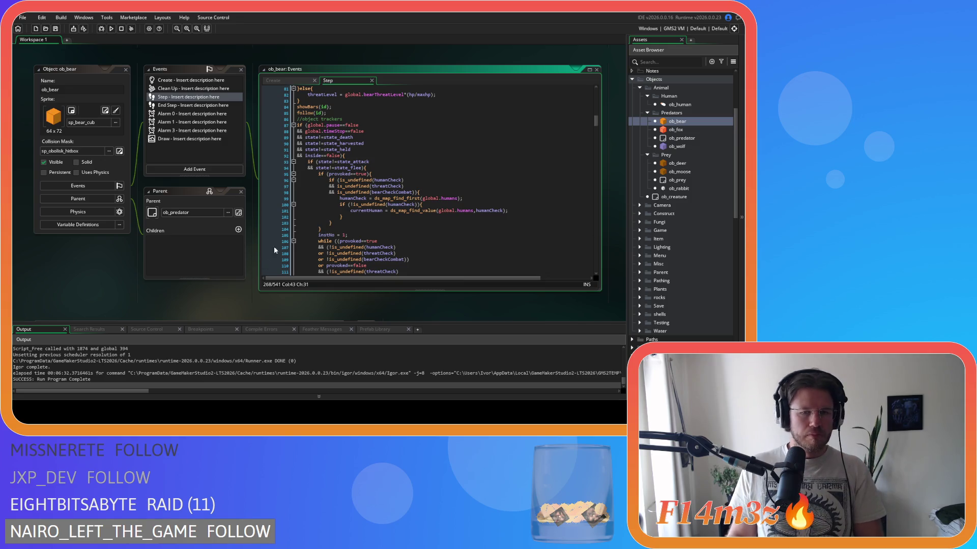
Reopen ob_moose's Step code and scroll through it, ending on sc_trackersUpdateCombat
{"action": "double_click", "coordinate": [685, 174]}
{"action": "scroll", "coordinate": [460, 181], "scroll_direction": "up", "scroll_amount": 3}
{"action": "scroll", "coordinate": [459, 181], "scroll_direction": "up", "scroll_amount": 15}
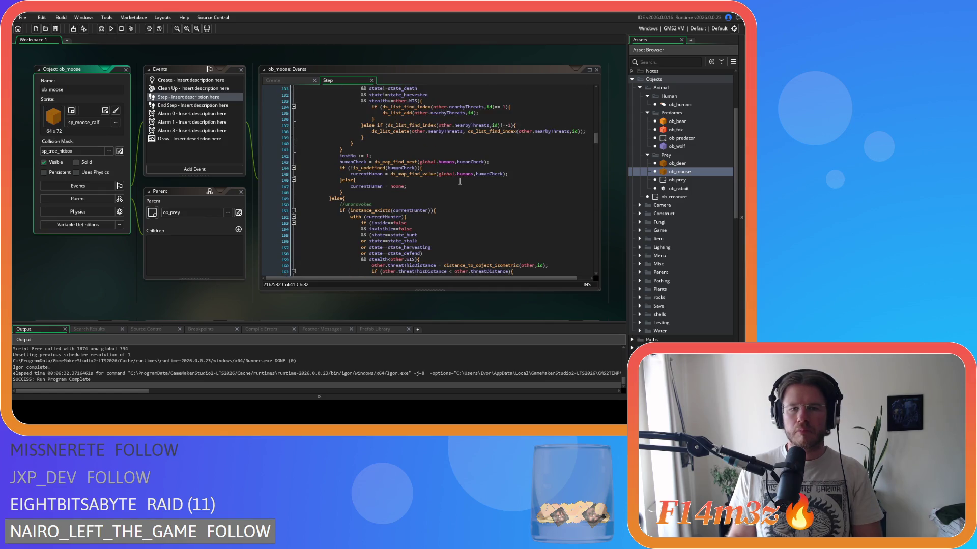
{"action": "scroll", "coordinate": [460, 181], "scroll_direction": "up", "scroll_amount": 2}
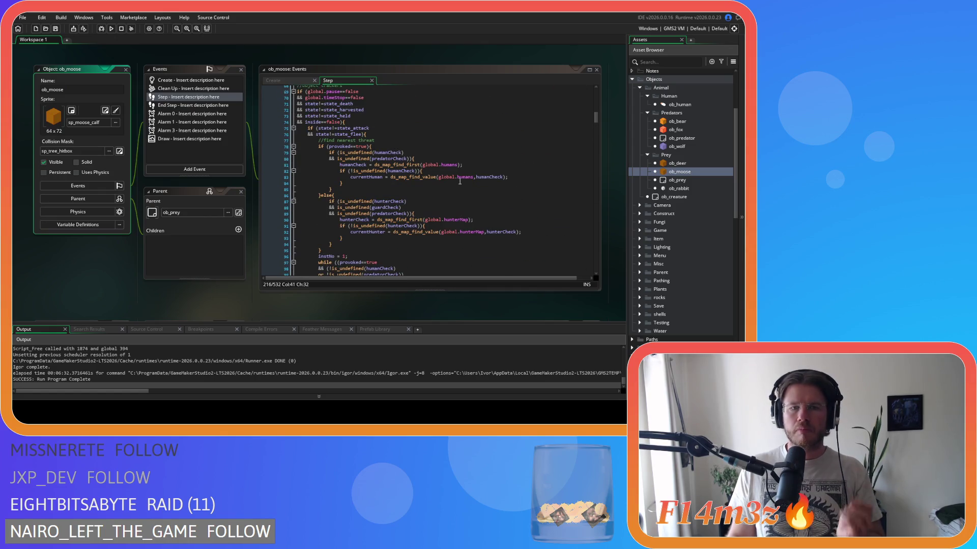
{"action": "scroll", "coordinate": [460, 182], "scroll_direction": "down", "scroll_amount": 3}
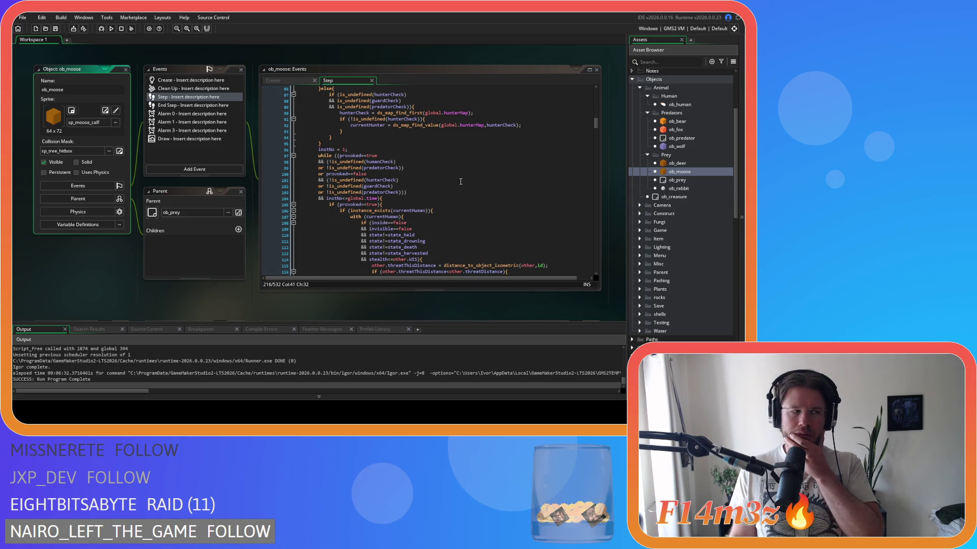
{"action": "scroll", "coordinate": [175, 193], "scroll_direction": "down", "scroll_amount": 5}
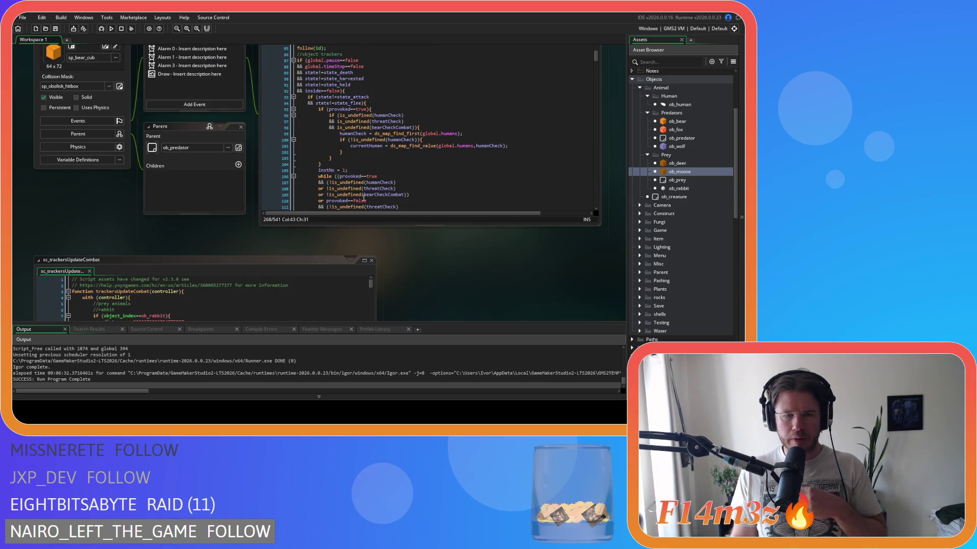
Review ob_bear's Step code from line 101 downward
{"action": "scroll", "coordinate": [348, 195], "scroll_direction": "up", "scroll_amount": 2}
{"action": "left_click", "coordinate": [418, 192]}
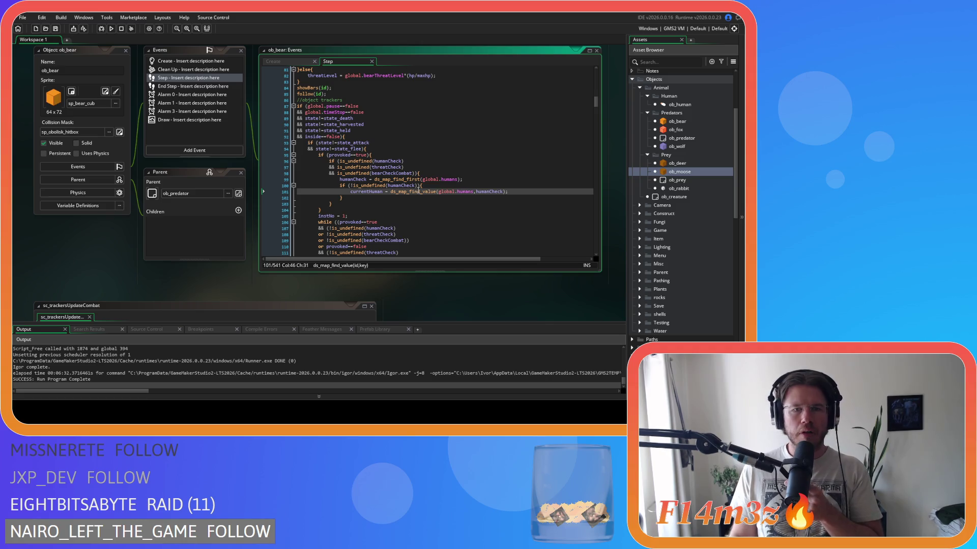
{"action": "scroll", "coordinate": [419, 191], "scroll_direction": "down", "scroll_amount": 7}
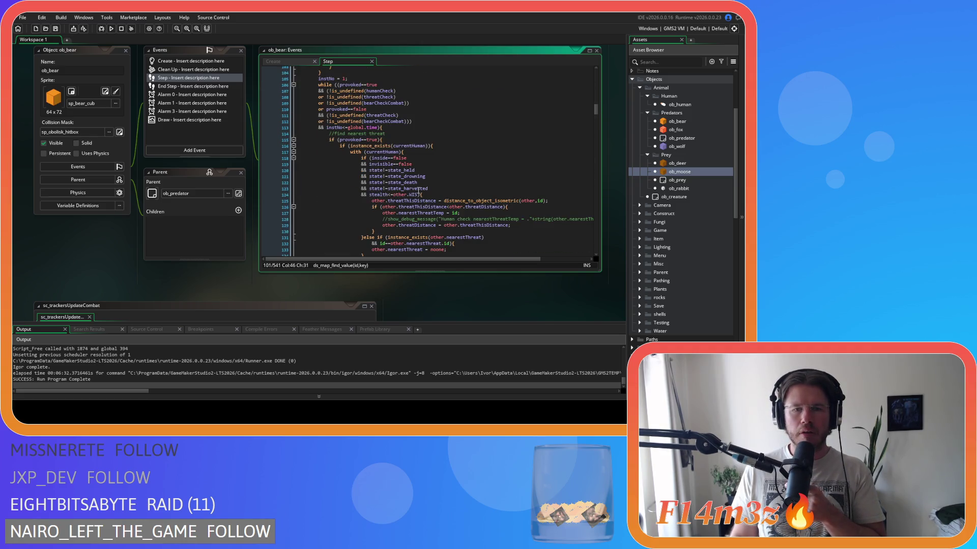
{"action": "scroll", "coordinate": [418, 192], "scroll_direction": "down", "scroll_amount": 18}
{"action": "scroll", "coordinate": [418, 192], "scroll_direction": "down", "scroll_amount": 16}
{"action": "scroll", "coordinate": [418, 191], "scroll_direction": "down", "scroll_amount": 12}
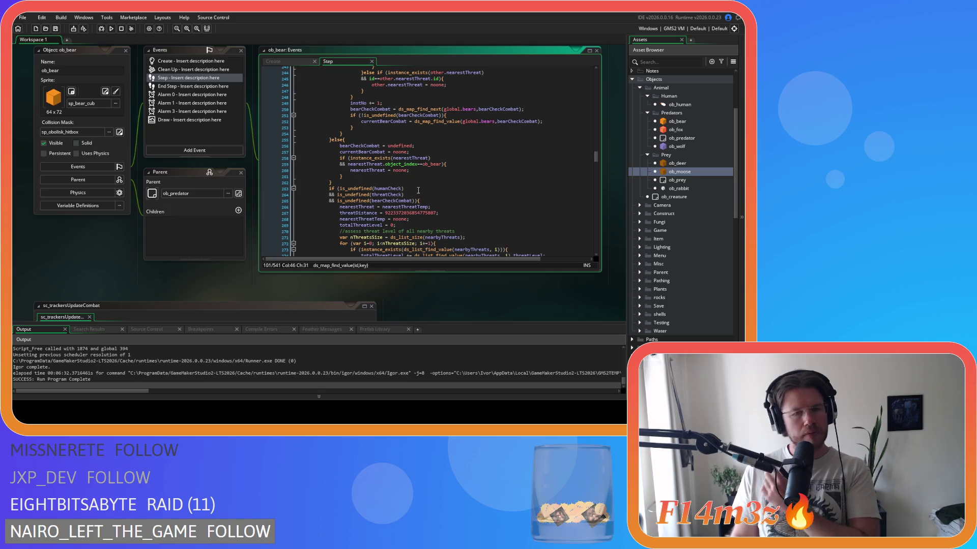
{"action": "scroll", "coordinate": [419, 190], "scroll_direction": "down", "scroll_amount": 10}
{"action": "scroll", "coordinate": [417, 210], "scroll_direction": "down", "scroll_amount": 5}
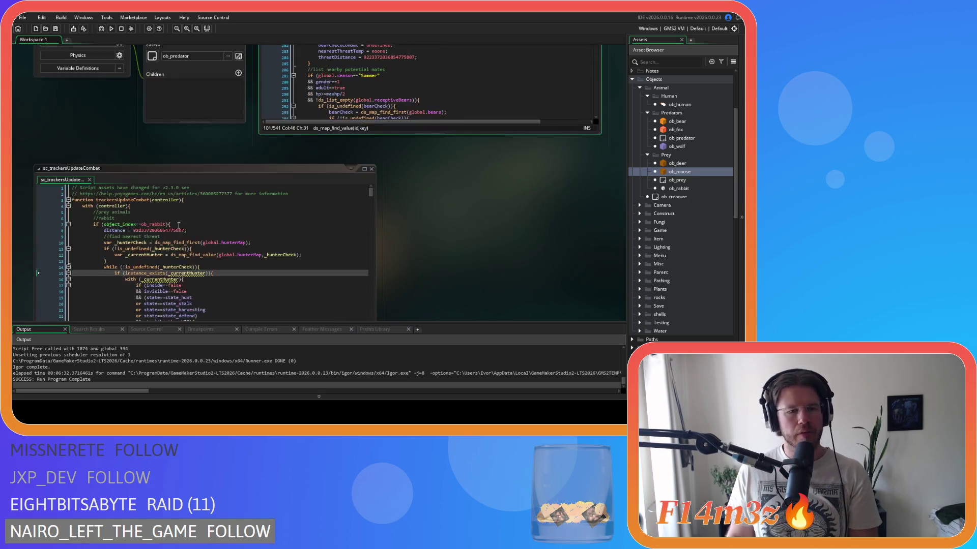
Find 'bear' in sc_trackersUpdateCombat and go to the end of the find nearest threat comment
{"action": "left_click", "coordinate": [322, 192]}
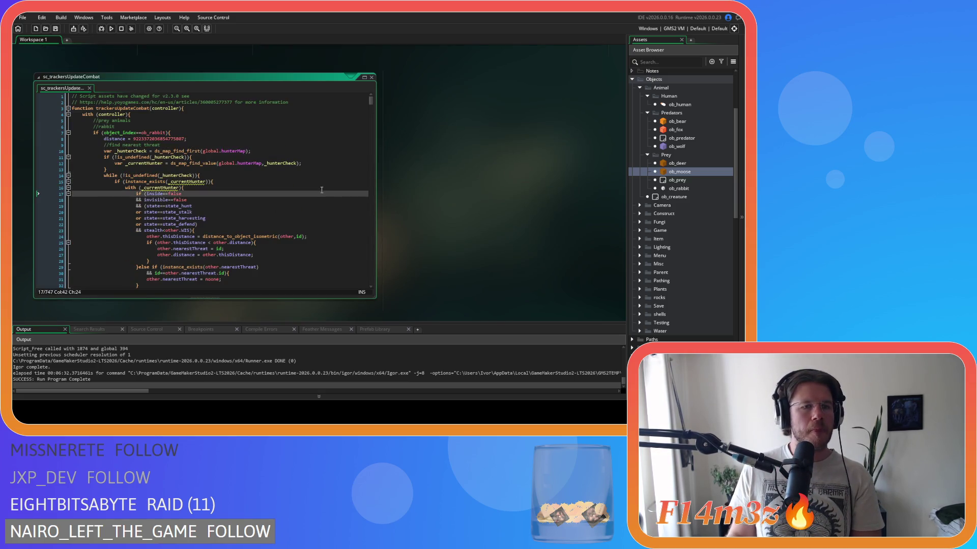
{"action": "key", "text": "ctrl+f"}
{"action": "type", "text": "bear"}
{"action": "left_click", "coordinate": [241, 153]}
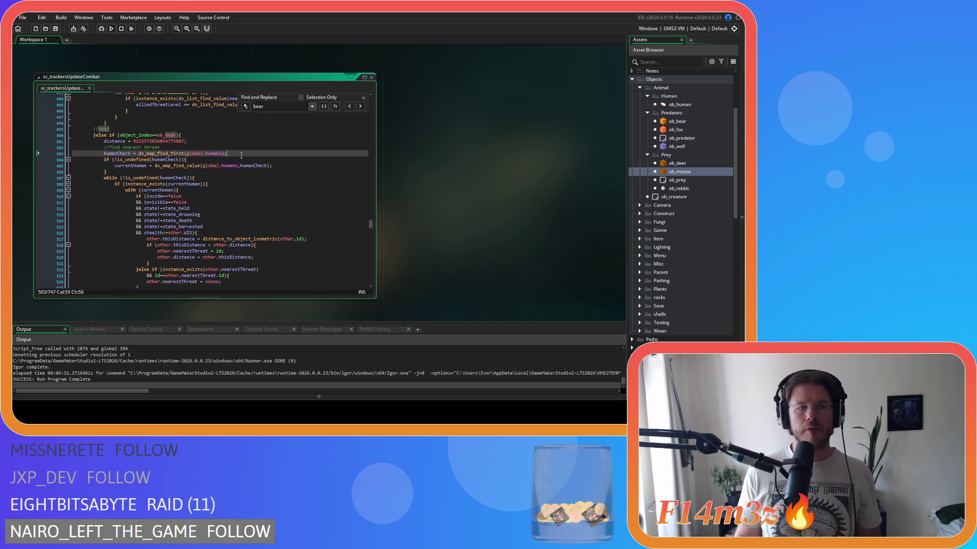
{"action": "left_click", "coordinate": [363, 97]}
{"action": "left_click", "coordinate": [242, 216]}
{"action": "left_click", "coordinate": [215, 184]}
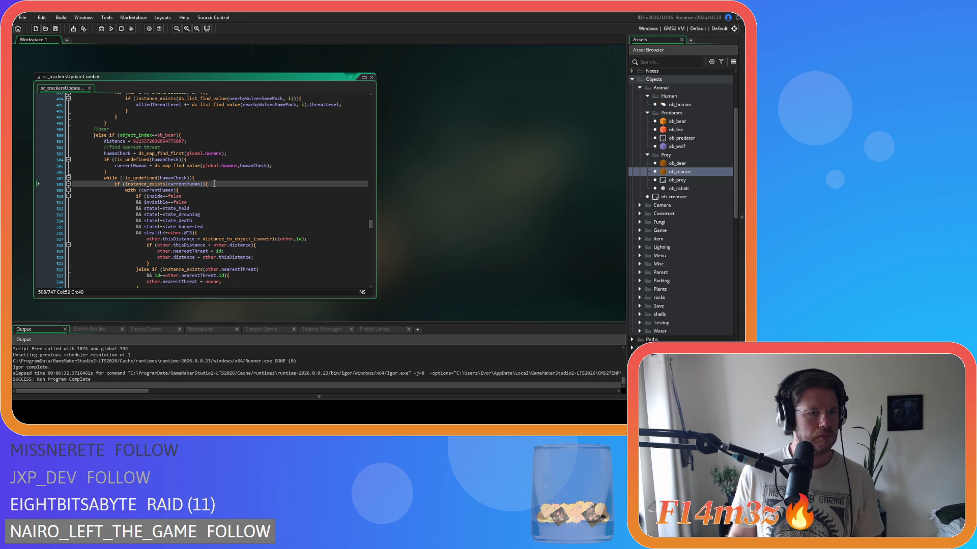
{"action": "left_click", "coordinate": [224, 147]}
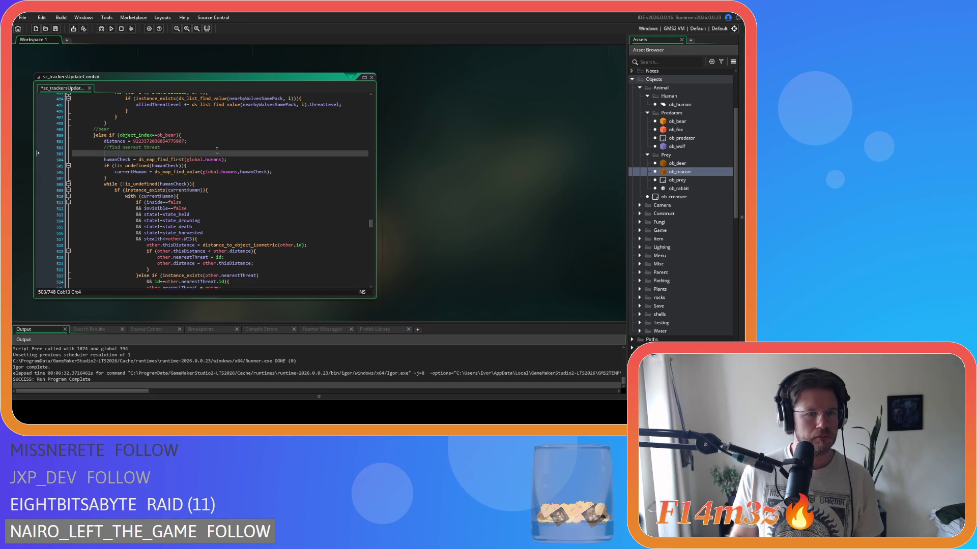
Add 'if (provoked==true)' under the comment and a closing line after the bear's human search
{"action": "key", "text": "Return"}
{"action": "type", "text": "if "}
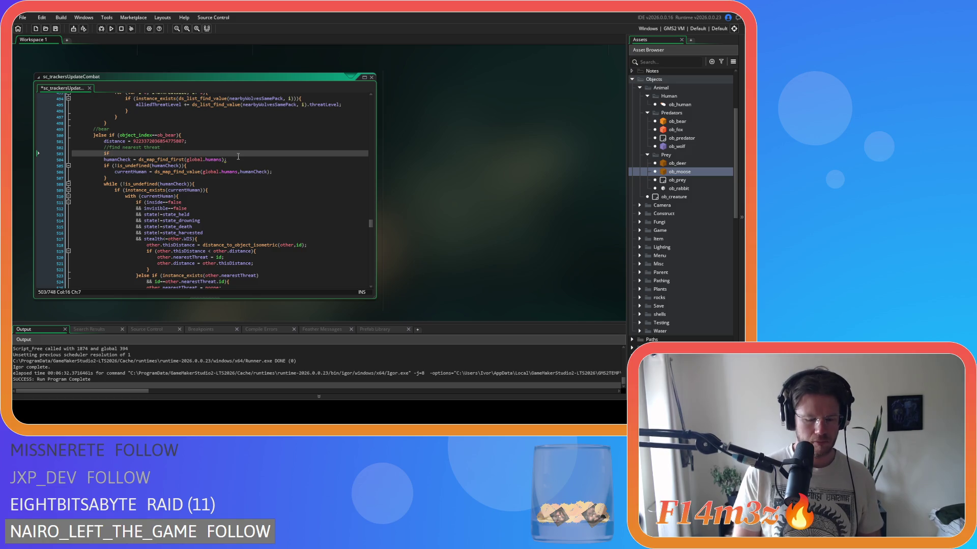
{"action": "type", "text": "(provoked"}
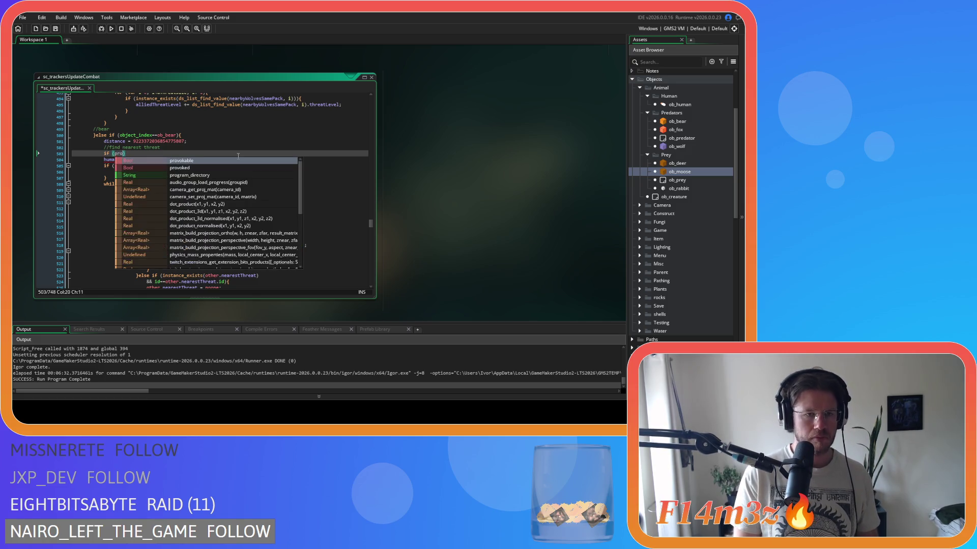
{"action": "type", "text": "==true"}
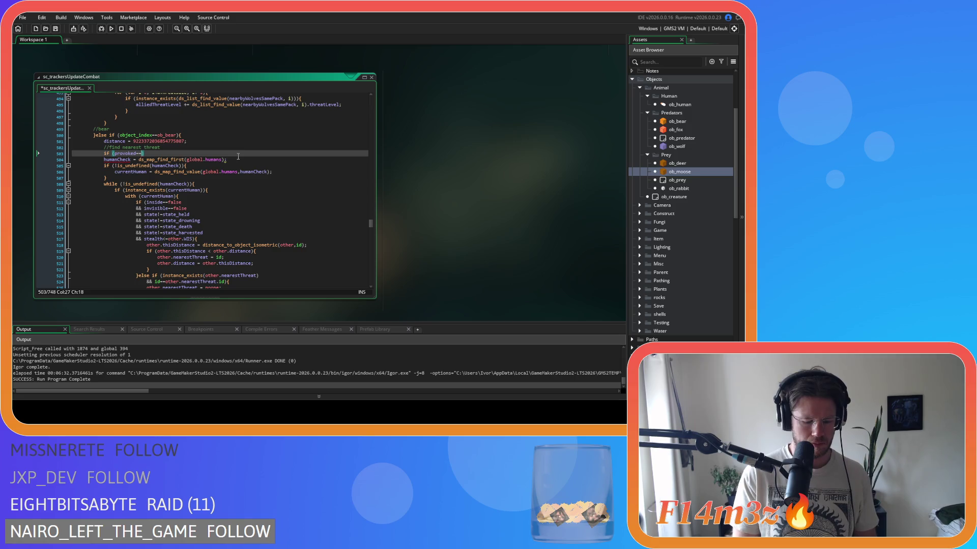
{"action": "type", "text": "){"}
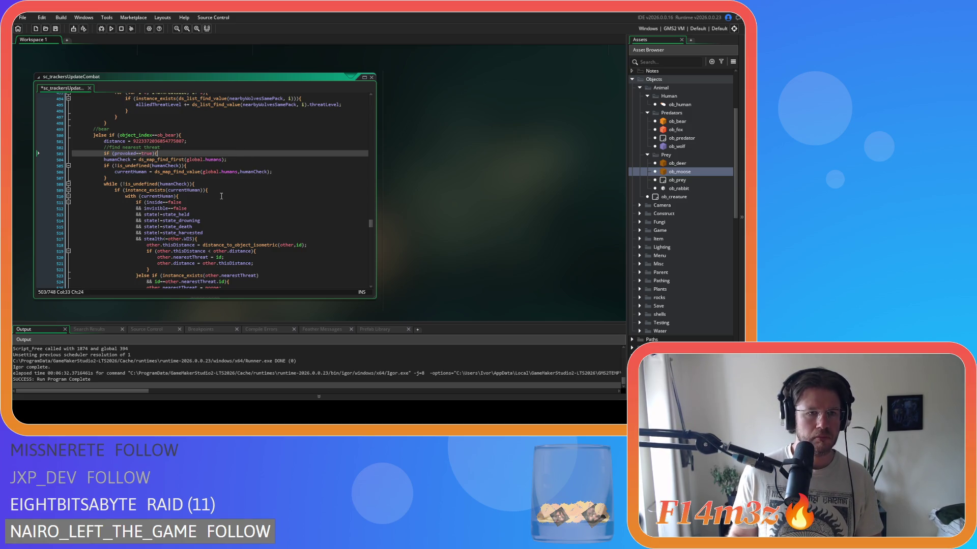
{"action": "scroll", "coordinate": [221, 195], "scroll_direction": "down", "scroll_amount": 12}
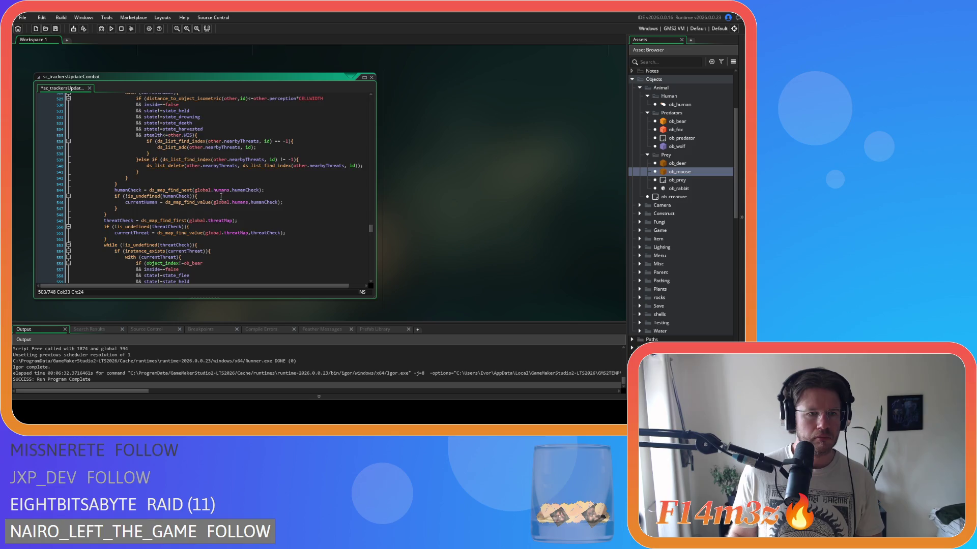
{"action": "left_click", "coordinate": [128, 198]}
{"action": "key", "text": "Return"}
Indent the bear's human-search block one level inside the condition and save the script
{"action": "mouse_move", "coordinate": [119, 200]}
{"action": "left_mouse_down"}
{"action": "mouse_move", "coordinate": [94, 97]}
{"action": "mouse_move", "coordinate": [89, 190]}
{"action": "left_mouse_up"}
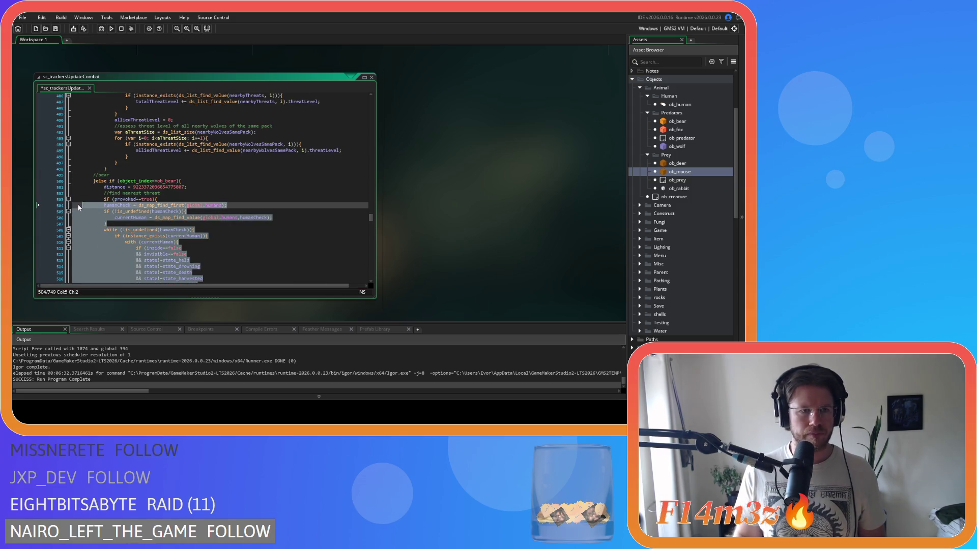
{"action": "key", "text": "Tab"}
{"action": "key", "text": "ctrl+s"}
{"action": "left_click", "coordinate": [178, 212]}
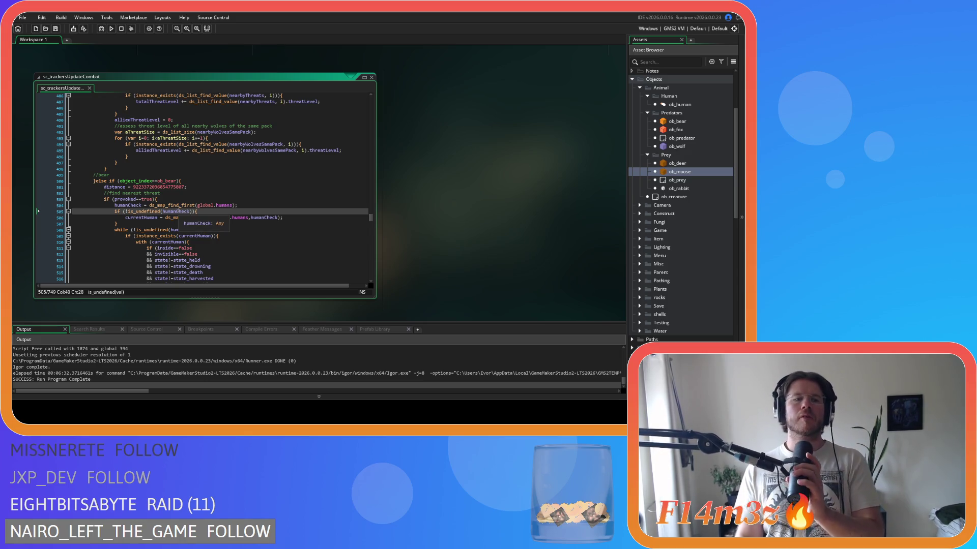
{"action": "mouse_move", "coordinate": [182, 209]}
{"action": "scroll", "coordinate": [182, 209], "scroll_direction": "down", "scroll_amount": 14}
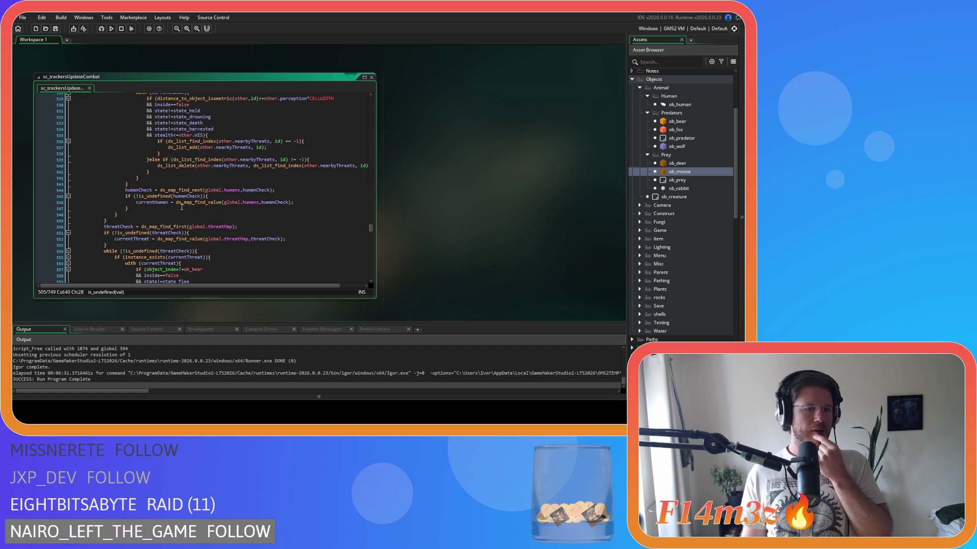
Review the bear's provoked-wrapped threat-checking code, then bring up Find and Replace
{"action": "scroll", "coordinate": [182, 207], "scroll_direction": "down", "scroll_amount": 1}
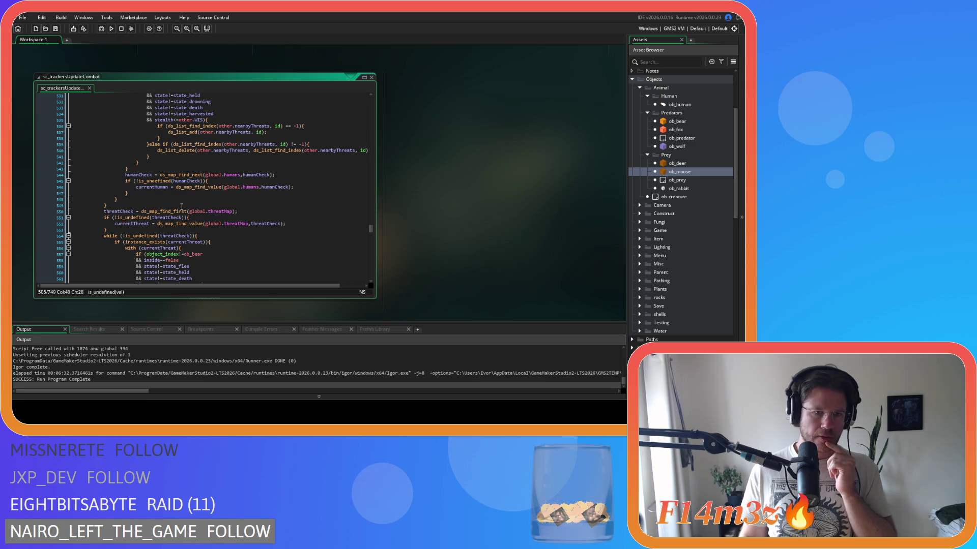
{"action": "scroll", "coordinate": [181, 206], "scroll_direction": "down", "scroll_amount": 3}
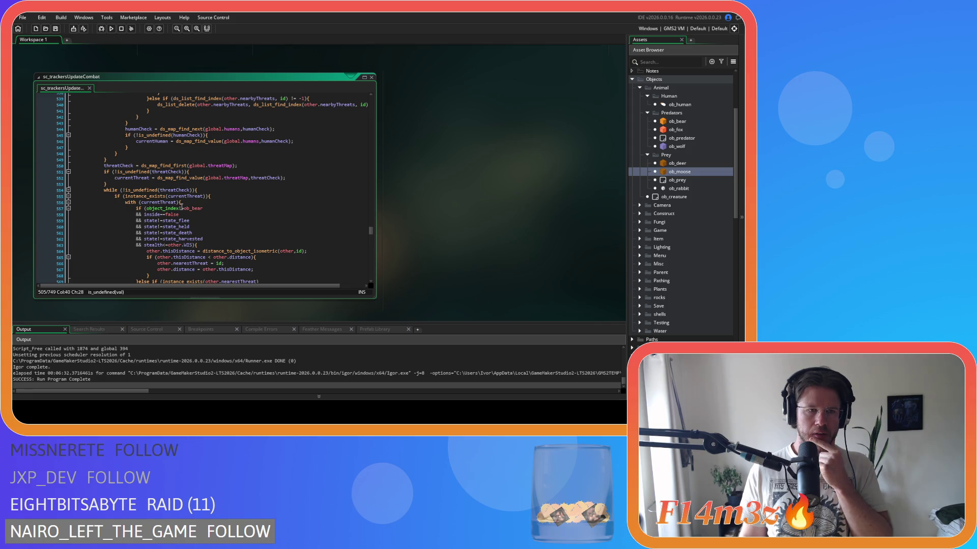
{"action": "scroll", "coordinate": [181, 207], "scroll_direction": "down", "scroll_amount": 15}
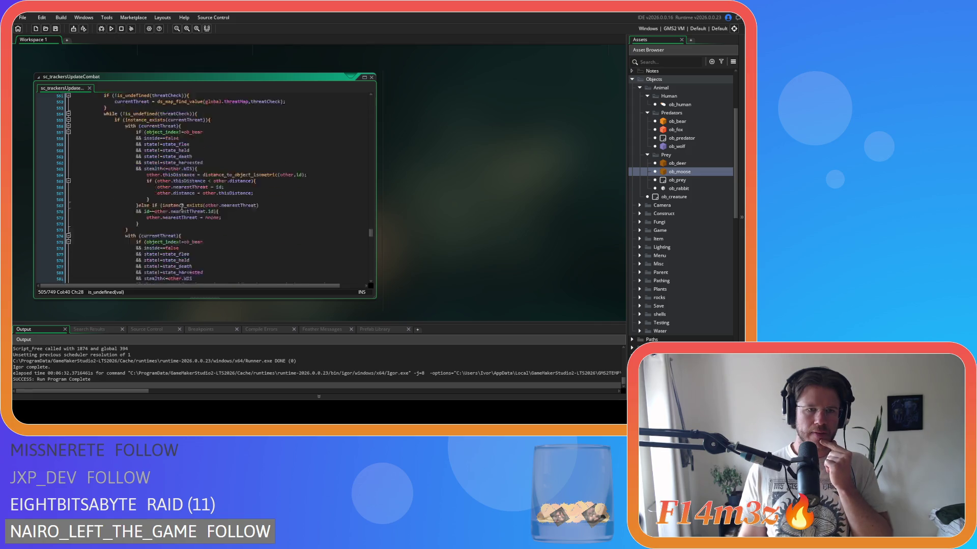
{"action": "scroll", "coordinate": [182, 206], "scroll_direction": "down", "scroll_amount": 3}
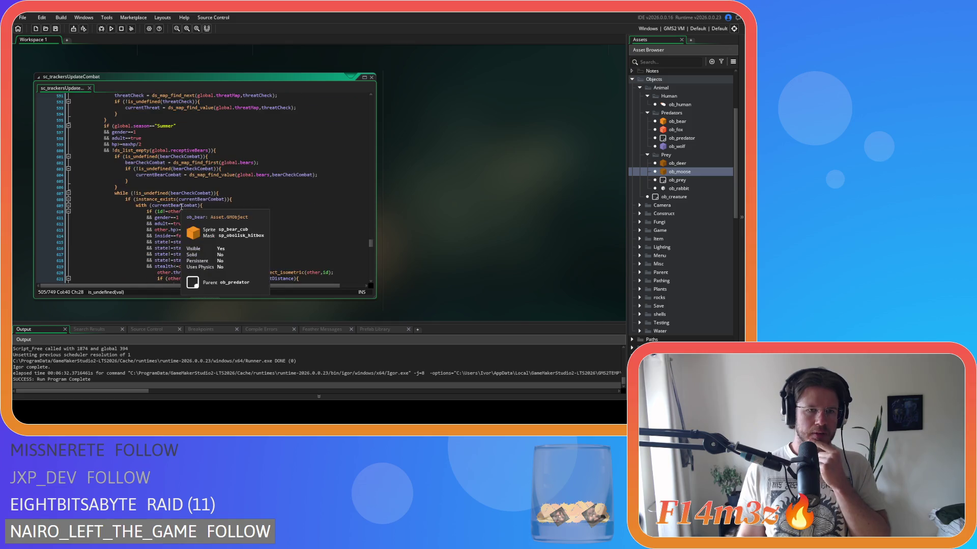
{"action": "scroll", "coordinate": [182, 206], "scroll_direction": "up", "scroll_amount": 17}
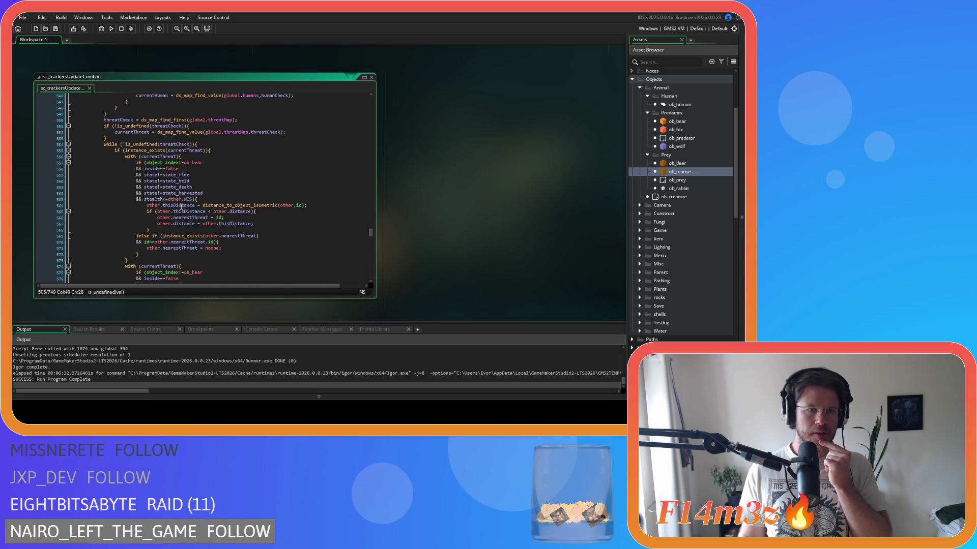
{"action": "scroll", "coordinate": [181, 207], "scroll_direction": "up", "scroll_amount": 18}
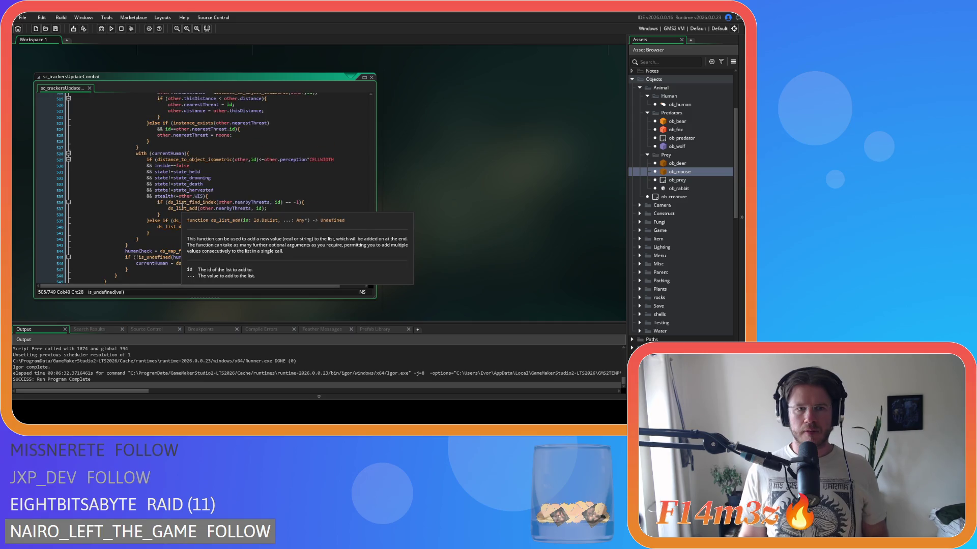
{"action": "key", "text": "ctrl+f"}
Search 'moose' to check the moose's provoked condition and humanCheck line in sc_trackersUpdateCombat
{"action": "type", "text": "moose"}
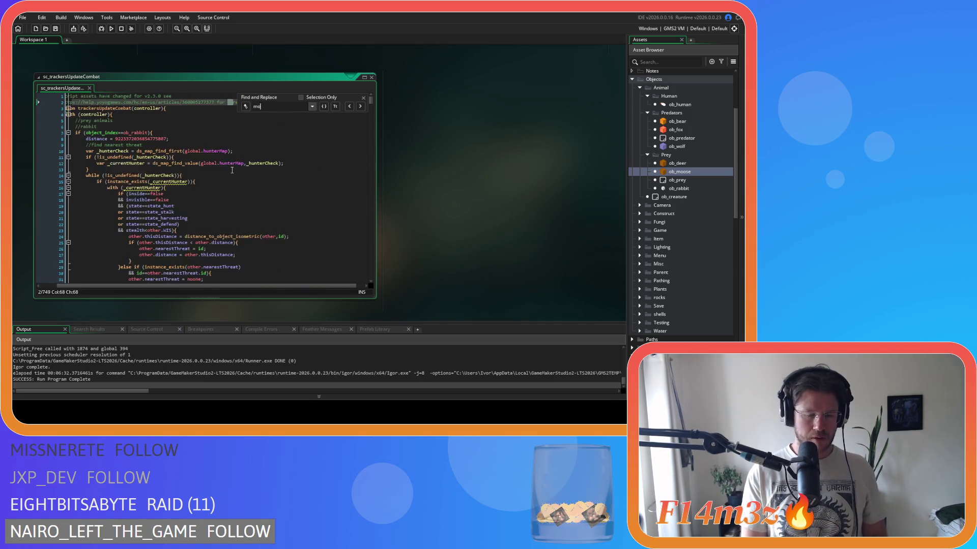
{"action": "left_click", "coordinate": [232, 172]}
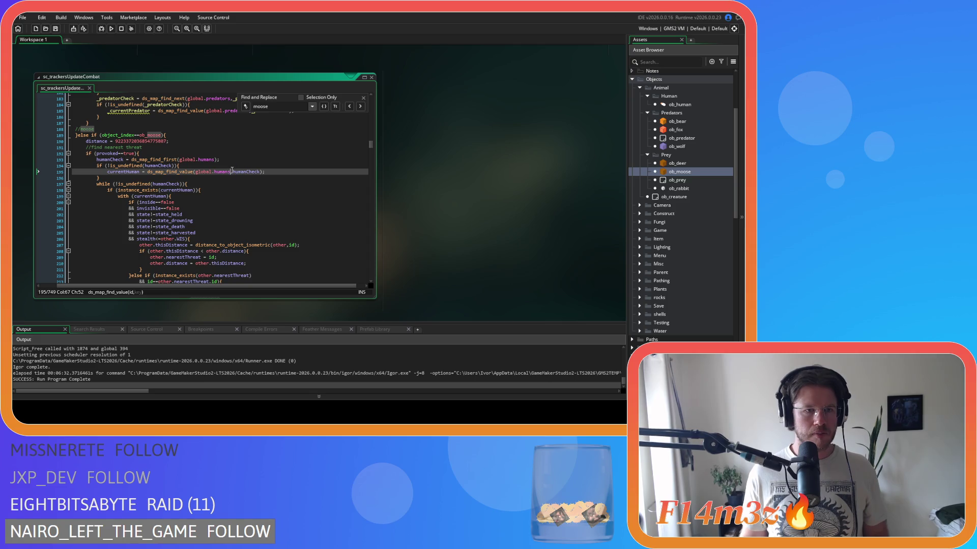
{"action": "left_click", "coordinate": [186, 153]}
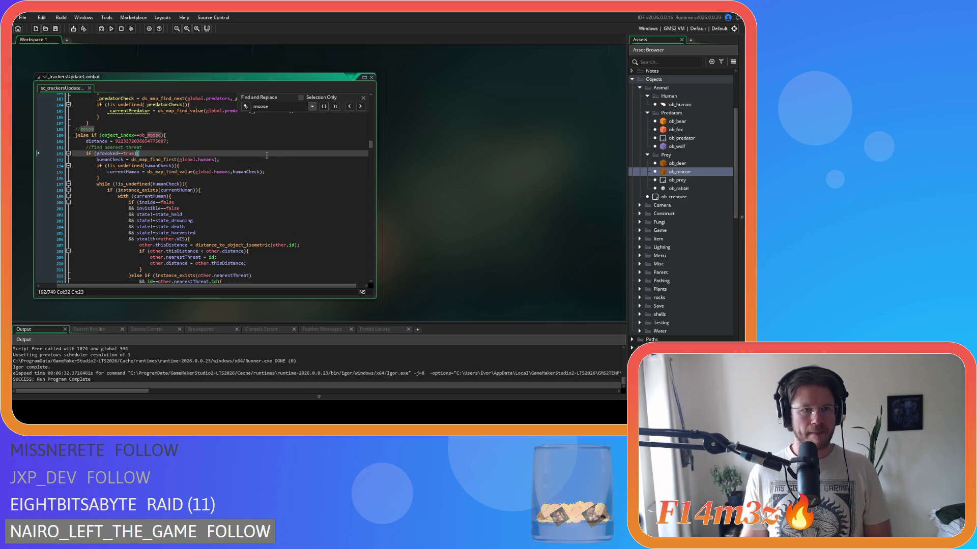
{"action": "key", "text": "Escape"}
{"action": "left_click", "coordinate": [305, 162]}
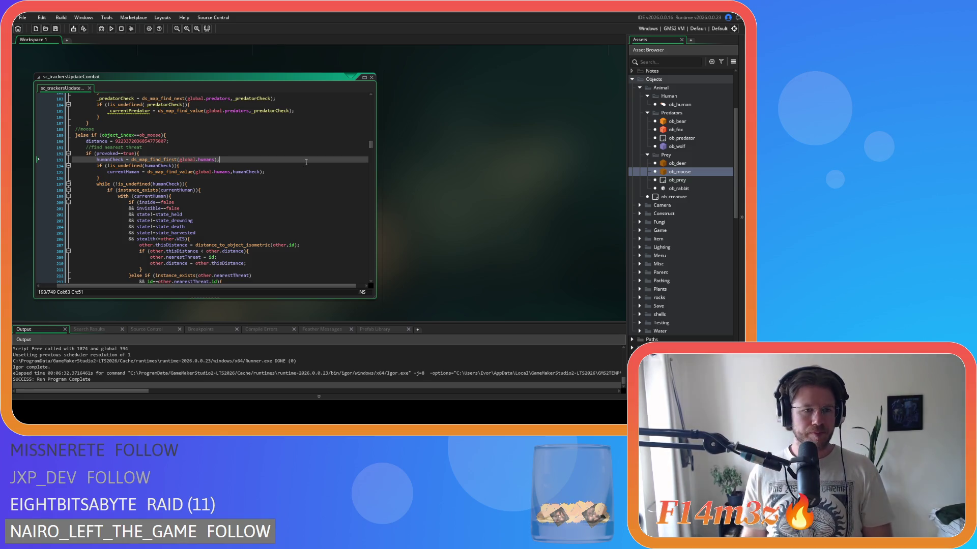
Scroll past the guard-check code down to the sc_trackersUpdateBear editor
{"action": "scroll", "coordinate": [274, 198], "scroll_direction": "down", "scroll_amount": 2}
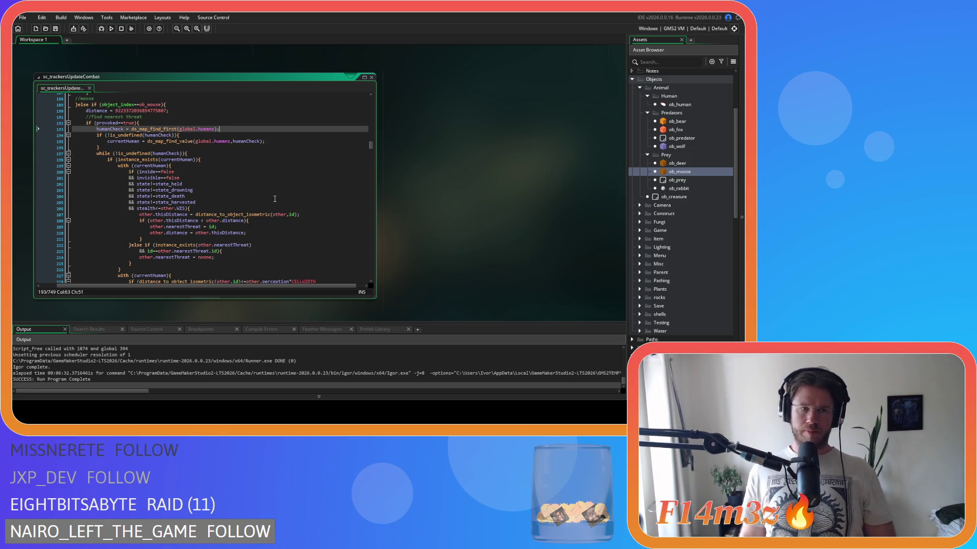
{"action": "scroll", "coordinate": [270, 198], "scroll_direction": "down", "scroll_amount": 3}
{"action": "scroll", "coordinate": [265, 198], "scroll_direction": "up", "scroll_amount": 4}
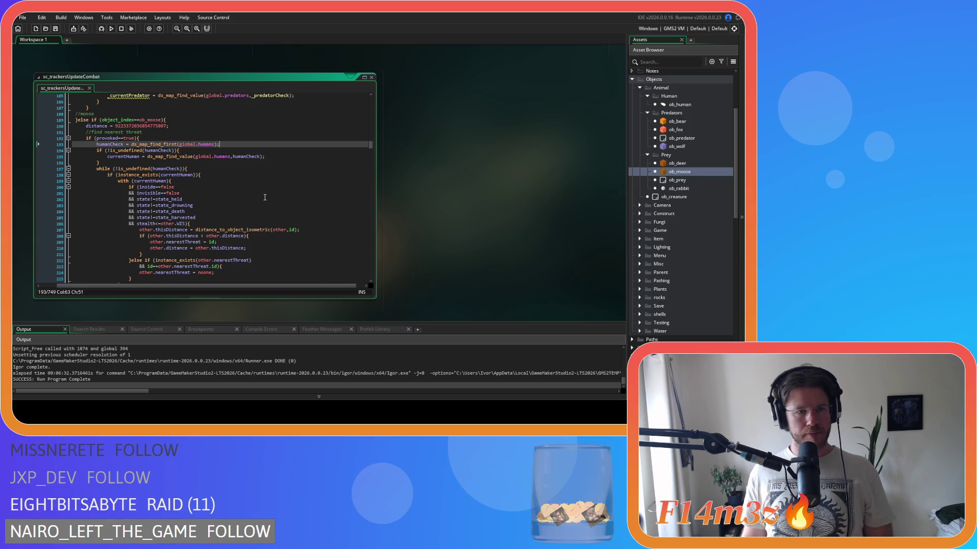
{"action": "scroll", "coordinate": [265, 197], "scroll_direction": "down", "scroll_amount": 10}
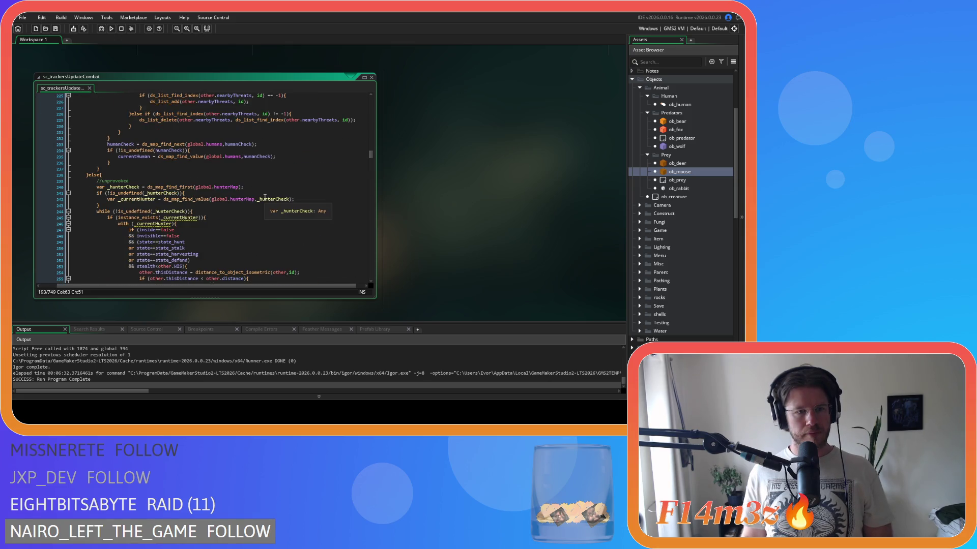
{"action": "scroll", "coordinate": [265, 197], "scroll_direction": "down", "scroll_amount": 8}
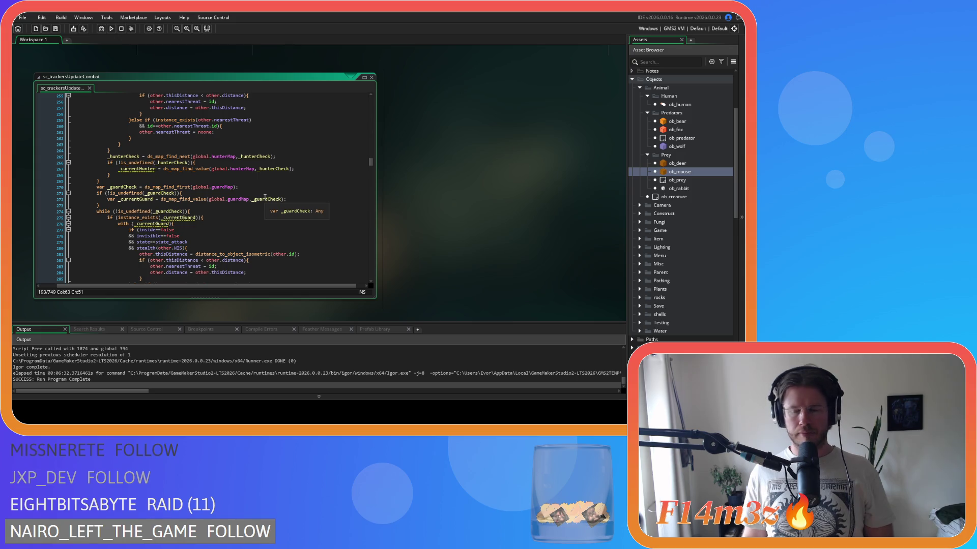
{"action": "scroll", "coordinate": [483, 209], "scroll_direction": "down", "scroll_amount": 5}
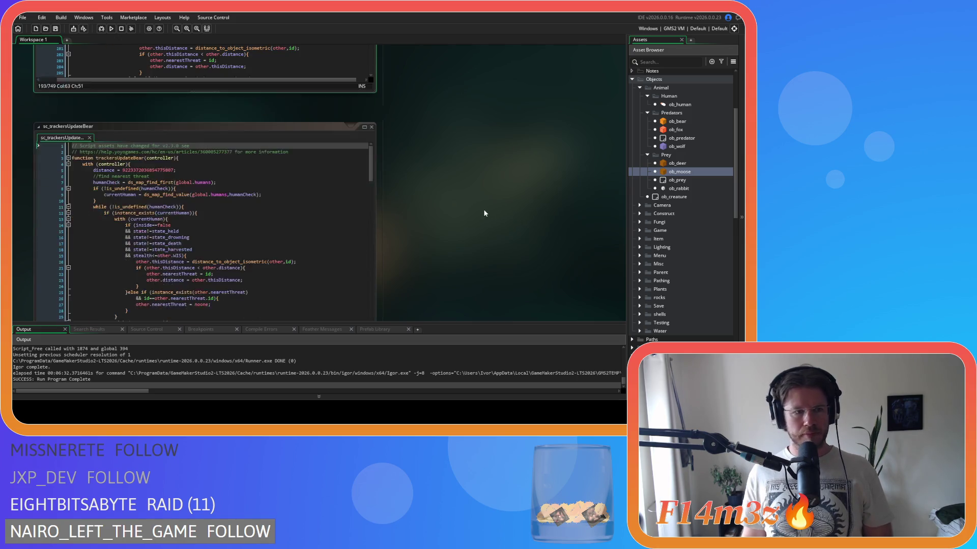
In sc_trackersUpdateBear, add 'if (provoked==true){' below the find nearest threat comment
{"action": "left_click", "coordinate": [316, 198]}
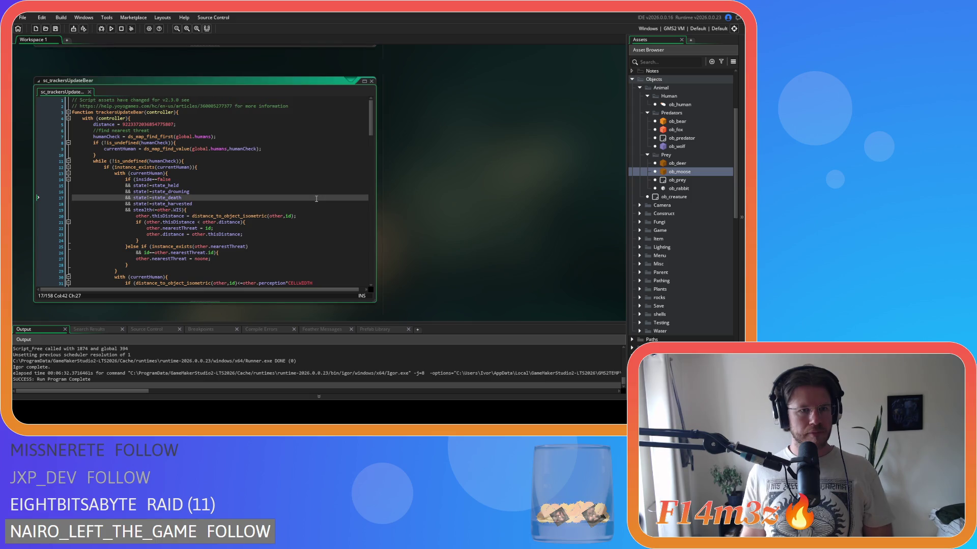
{"action": "scroll", "coordinate": [315, 199], "scroll_direction": "down", "scroll_amount": 1}
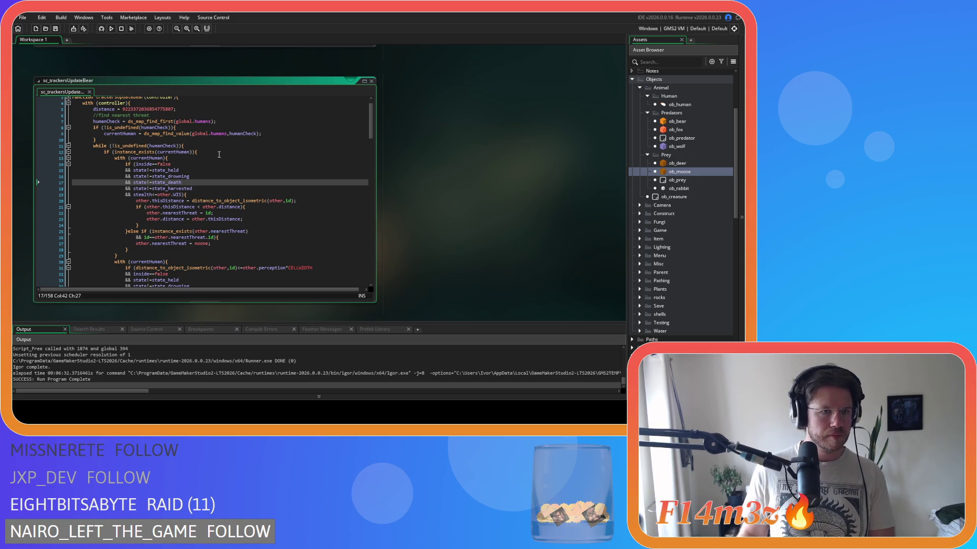
{"action": "scroll", "coordinate": [220, 154], "scroll_direction": "down", "scroll_amount": 10}
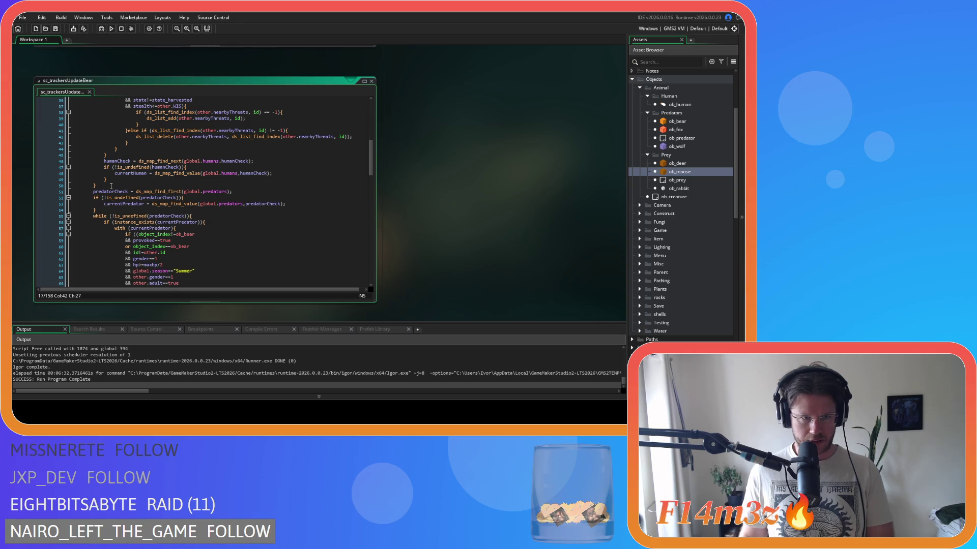
{"action": "scroll", "coordinate": [111, 187], "scroll_direction": "up", "scroll_amount": 10}
{"action": "left_click", "coordinate": [214, 131]}
{"action": "key", "text": "Return"}
{"action": "type", "text": "i"}
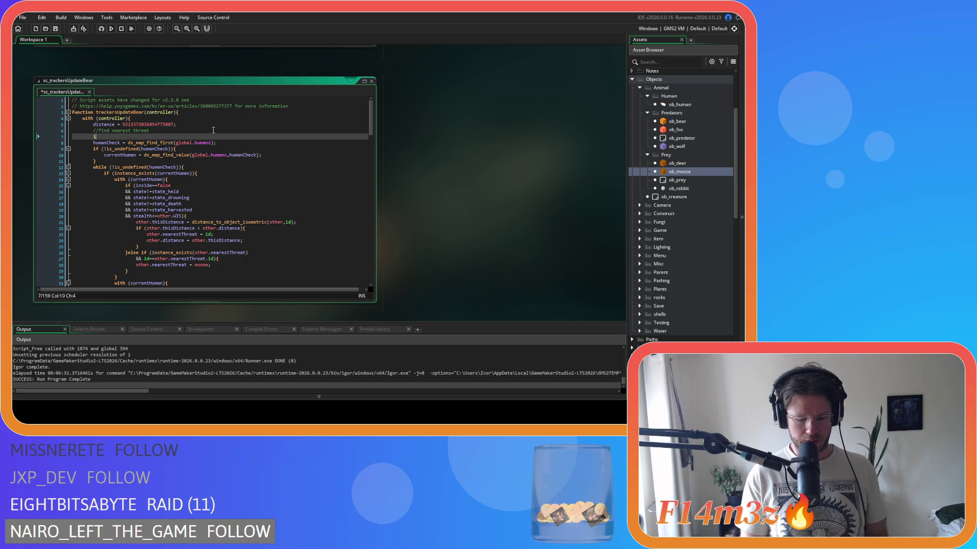
{"action": "type", "text": "f ("}
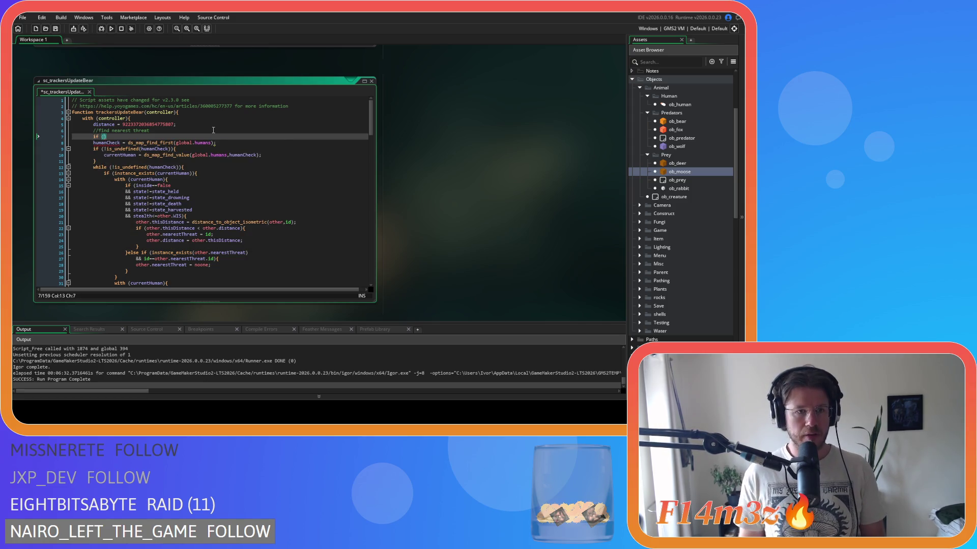
{"action": "type", "text": "provoked="}
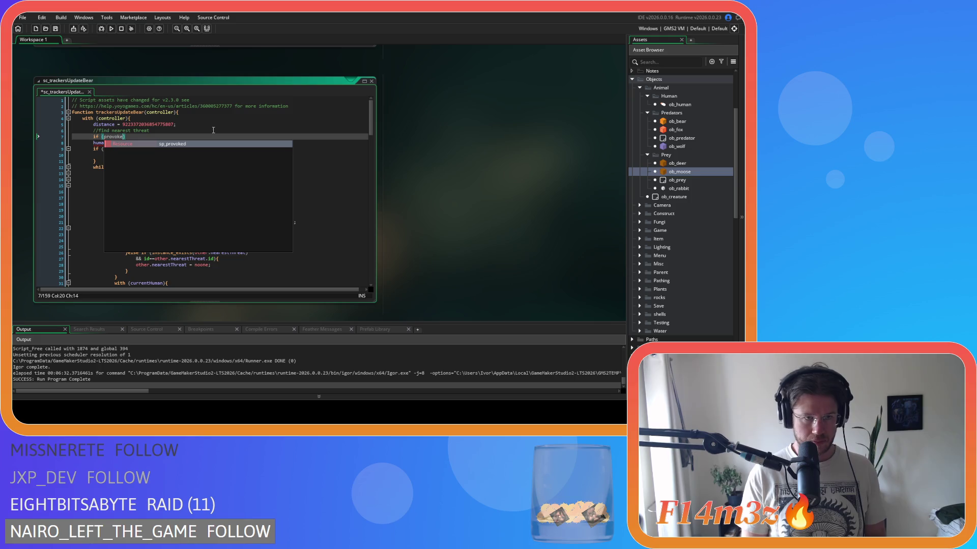
{"action": "type", "text": "=true)"}
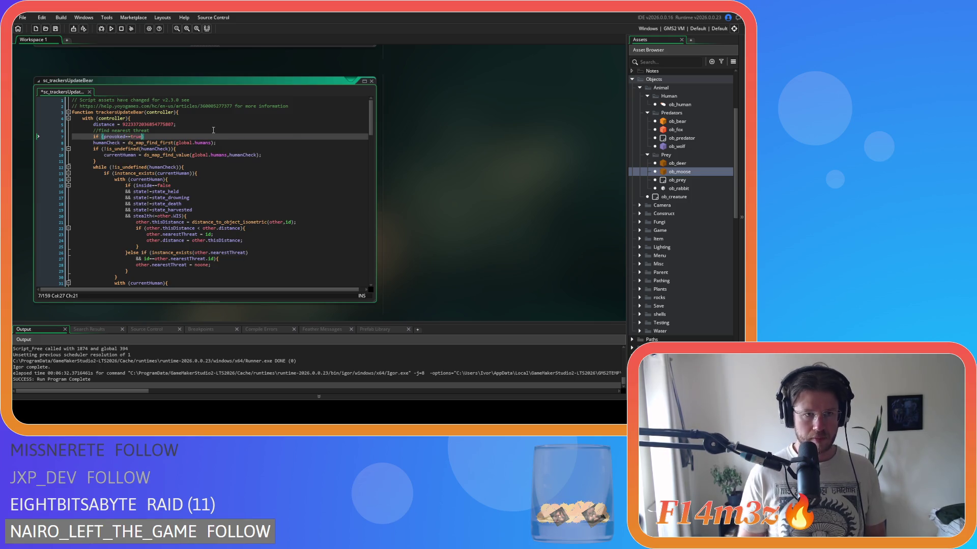
{"action": "type", "text": "{"}
Indent the human-tracking block, close the brace after it, and save sc_trackersUpdateBear
{"action": "scroll", "coordinate": [167, 163], "scroll_direction": "down", "scroll_amount": 12}
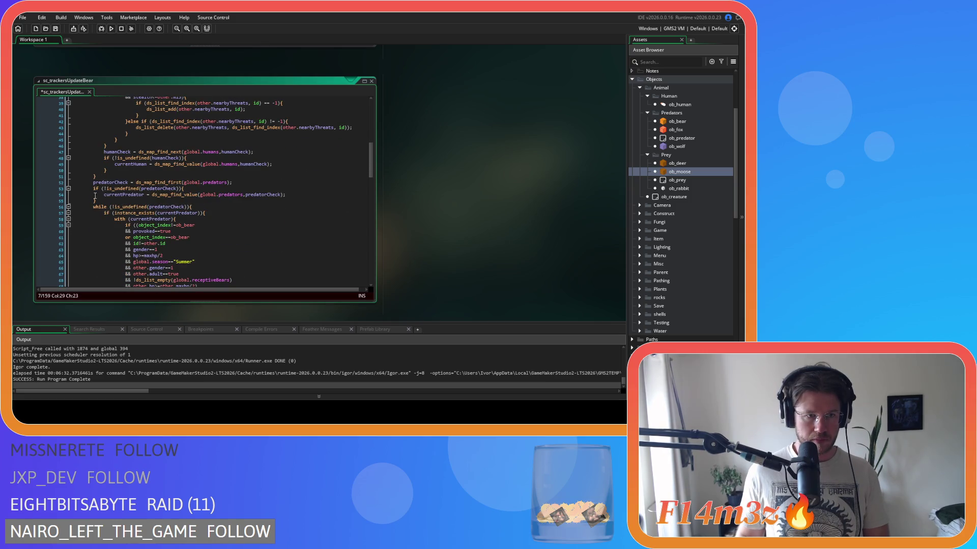
{"action": "left_click_drag", "start_coordinate": [100, 200], "coordinate": [87, 144]}
{"action": "scroll", "coordinate": [98, 167], "scroll_direction": "up", "scroll_amount": 12}
{"action": "scroll", "coordinate": [135, 194], "scroll_direction": "down", "scroll_amount": 7}
{"action": "scroll", "coordinate": [136, 193], "scroll_direction": "down", "scroll_amount": 3}
{"action": "left_click", "coordinate": [122, 195]}
{"action": "key", "text": "Return"}
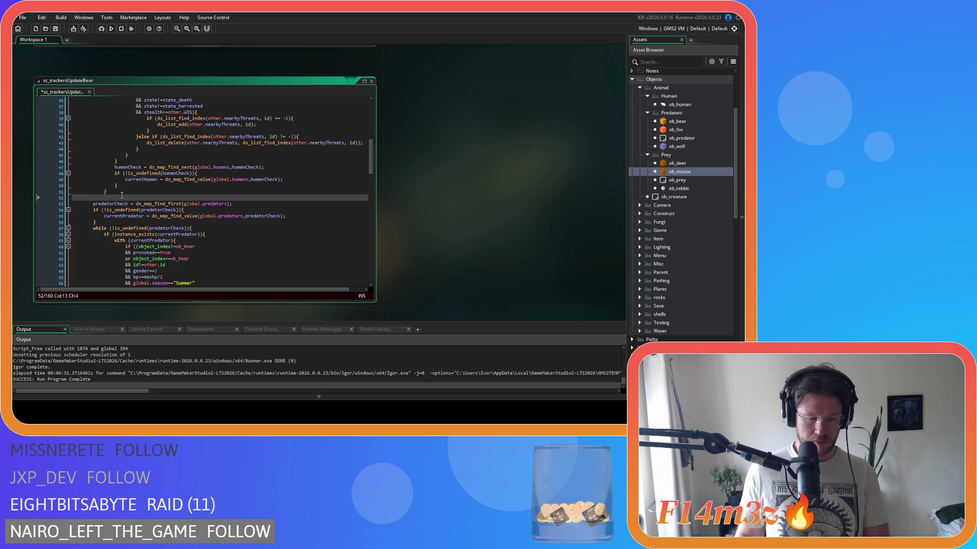
{"action": "key", "text": "ctrl+s"}
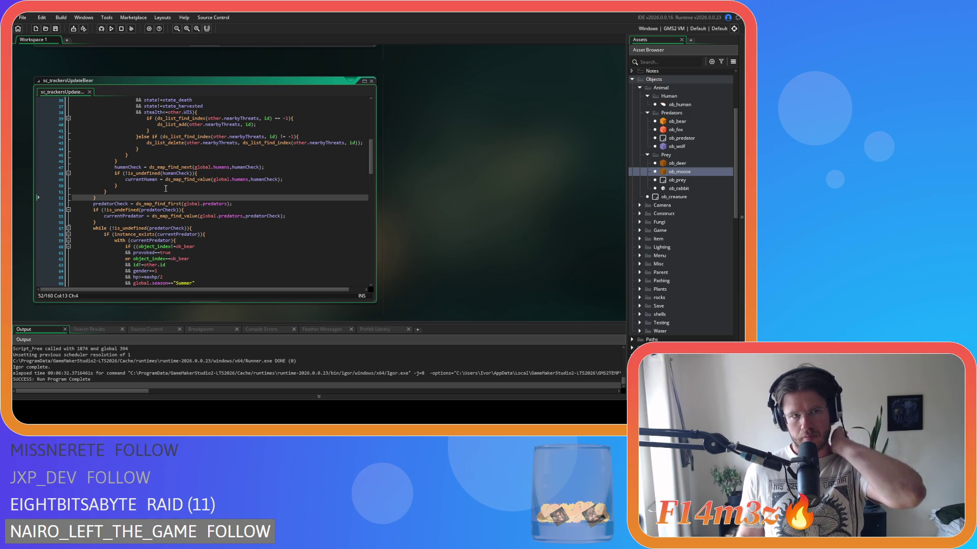
{"action": "scroll", "coordinate": [658, 219], "scroll_direction": "down", "scroll_amount": 10}
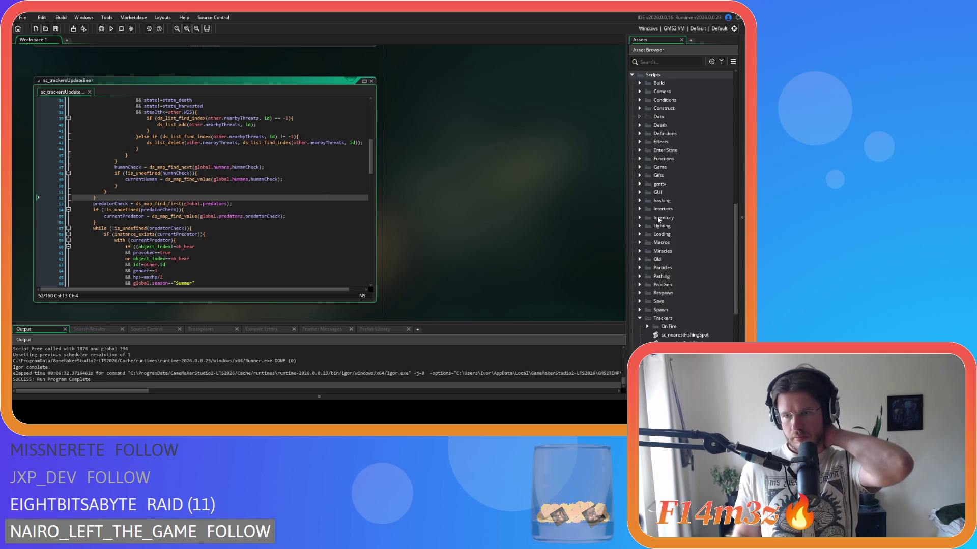
Open sc_trackersUpdateMoose from Scripts > Trackers, then return to sc_trackersUpdateCombat
{"action": "scroll", "coordinate": [658, 219], "scroll_direction": "down", "scroll_amount": 5}
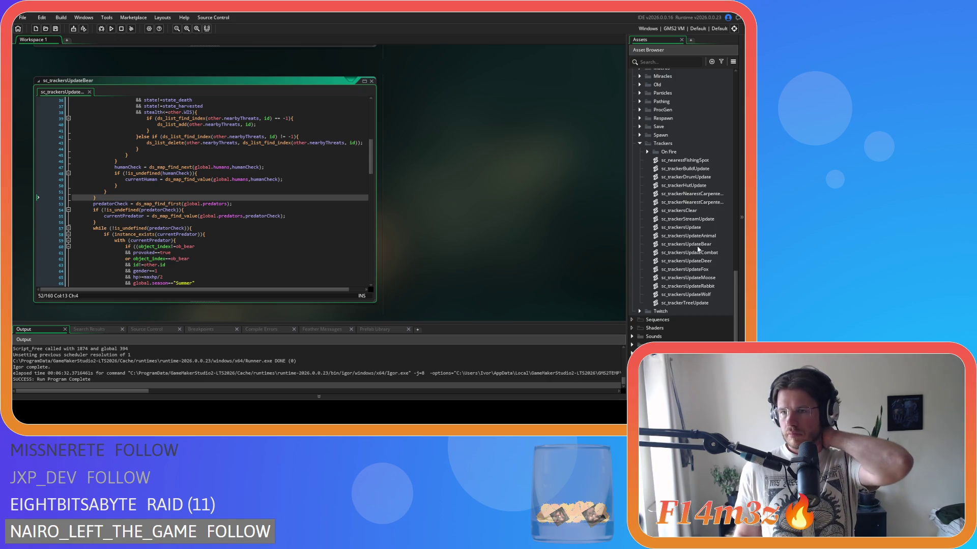
{"action": "double_click", "coordinate": [707, 275]}
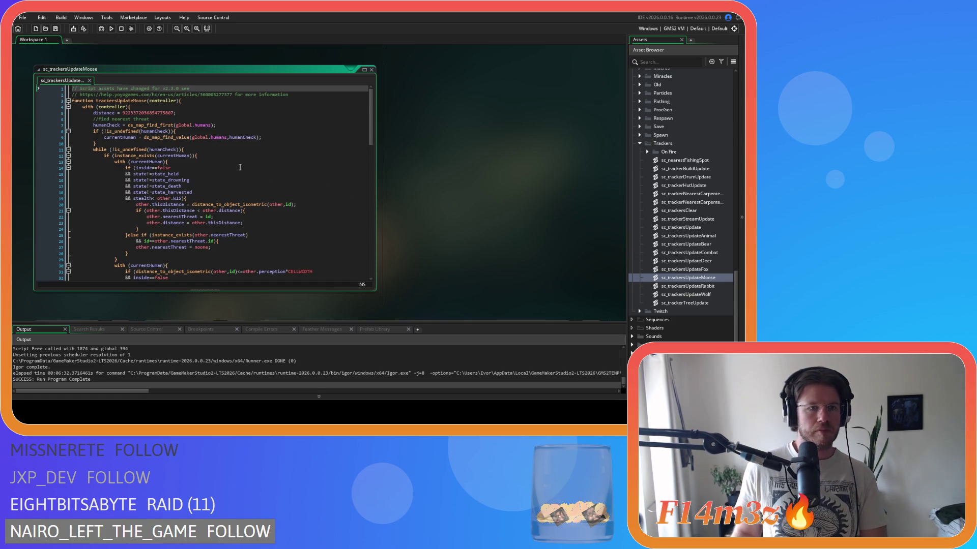
{"action": "scroll", "coordinate": [484, 166], "scroll_direction": "up", "scroll_amount": 5}
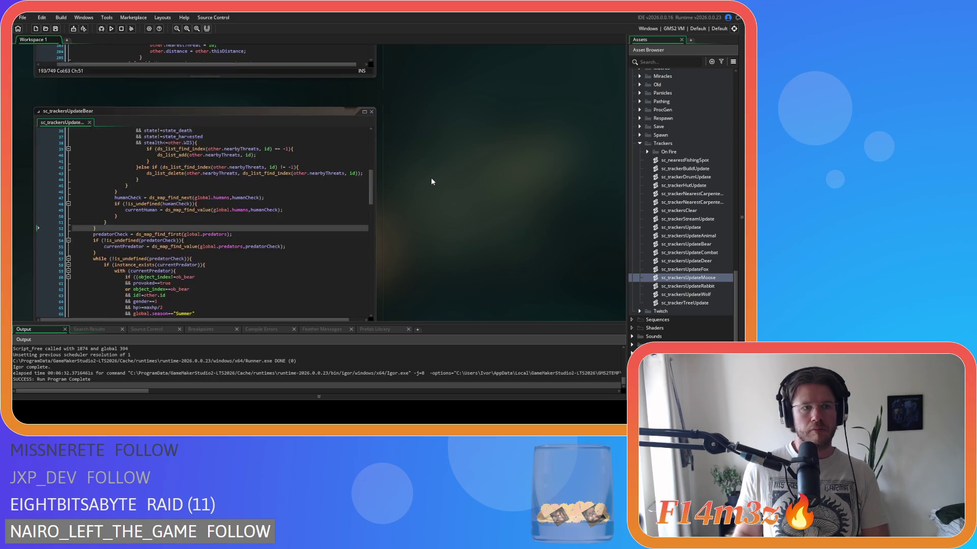
{"action": "scroll", "coordinate": [432, 181], "scroll_direction": "up", "scroll_amount": 3}
{"action": "left_click", "coordinate": [322, 169]}
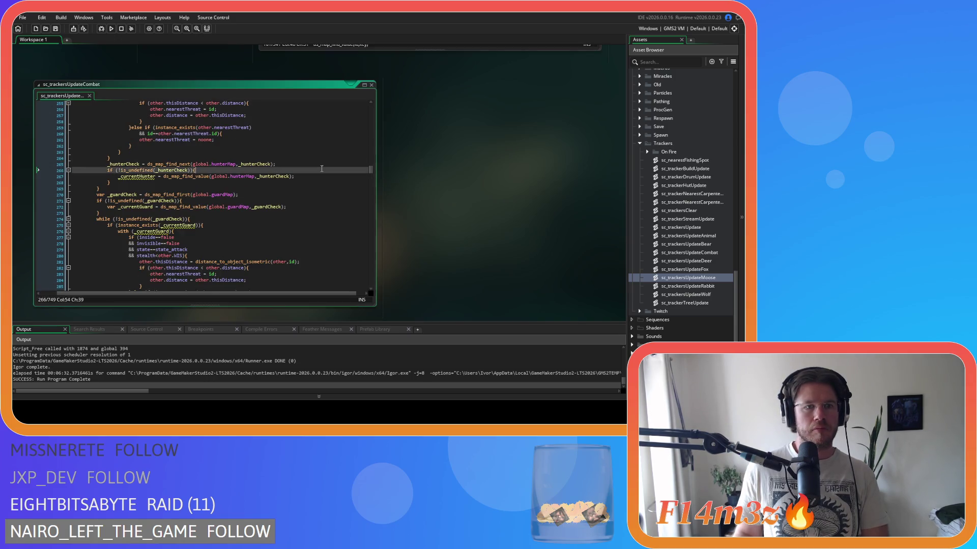
Find 'moose' in sc_trackersUpdateCombat and select its provoked human-check code down to line 296
{"action": "key", "text": "ctrl+f"}
{"action": "type", "text": "moose"}
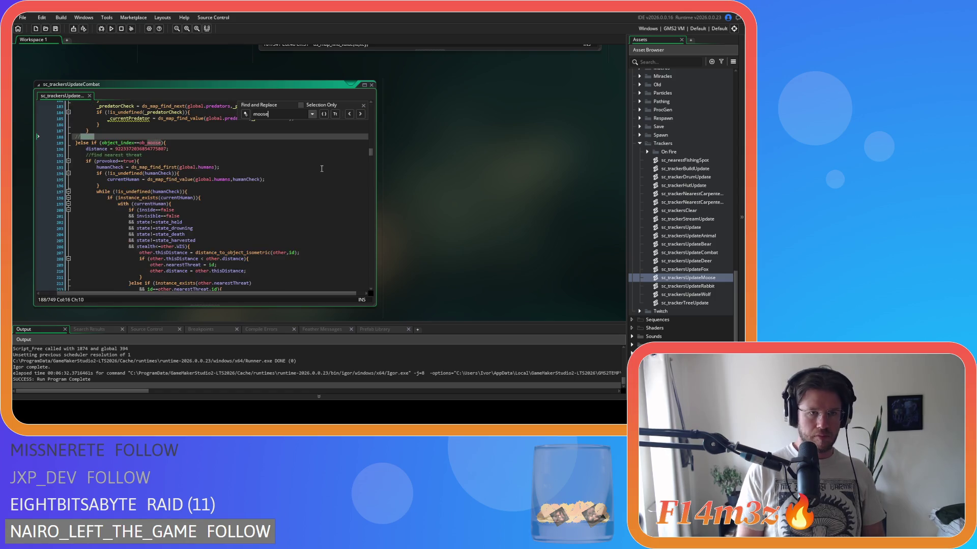
{"action": "scroll", "coordinate": [322, 169], "scroll_direction": "down", "scroll_amount": 12}
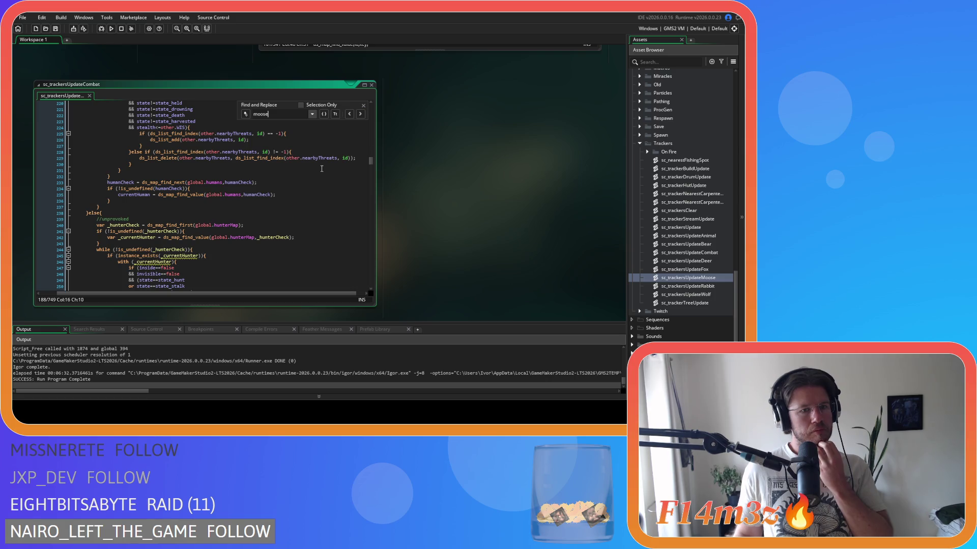
{"action": "scroll", "coordinate": [322, 169], "scroll_direction": "down", "scroll_amount": 3}
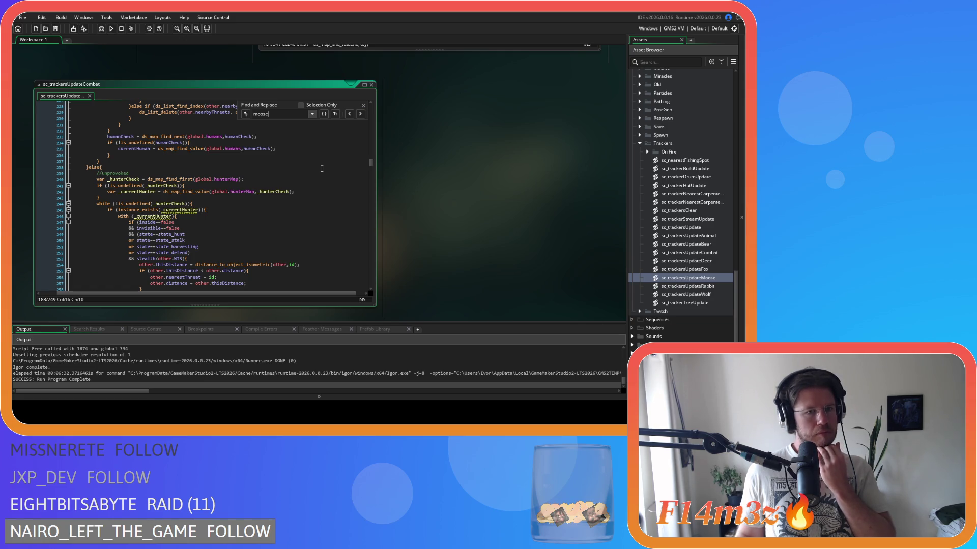
{"action": "scroll", "coordinate": [287, 181], "scroll_direction": "up", "scroll_amount": 10}
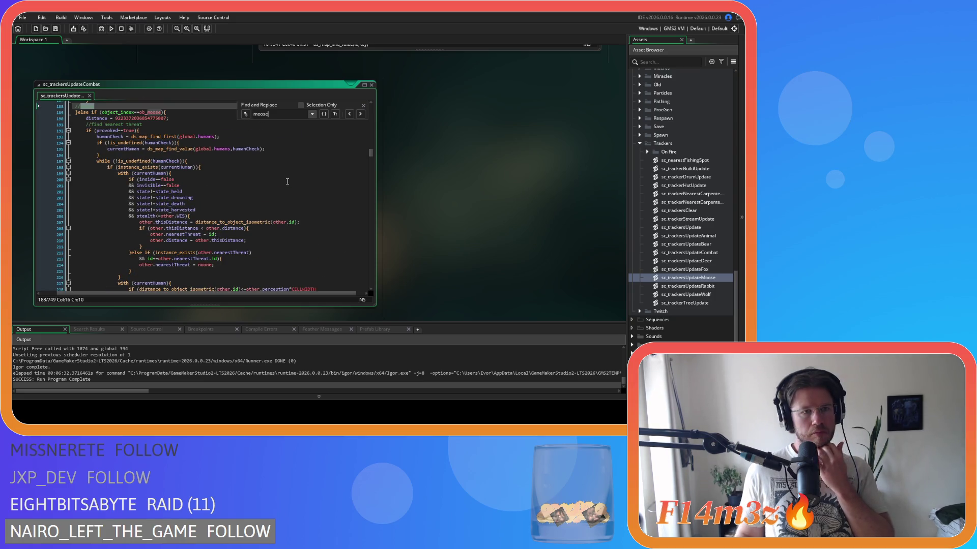
{"action": "mouse_move", "coordinate": [81, 135]}
{"action": "left_mouse_down"}
{"action": "mouse_move", "coordinate": [152, 143]}
{"action": "mouse_move", "coordinate": [249, 175]}
{"action": "left_mouse_up"}
{"action": "scroll", "coordinate": [246, 174], "scroll_direction": "down", "scroll_amount": 7}
{"action": "scroll", "coordinate": [248, 175], "scroll_direction": "down", "scroll_amount": 15}
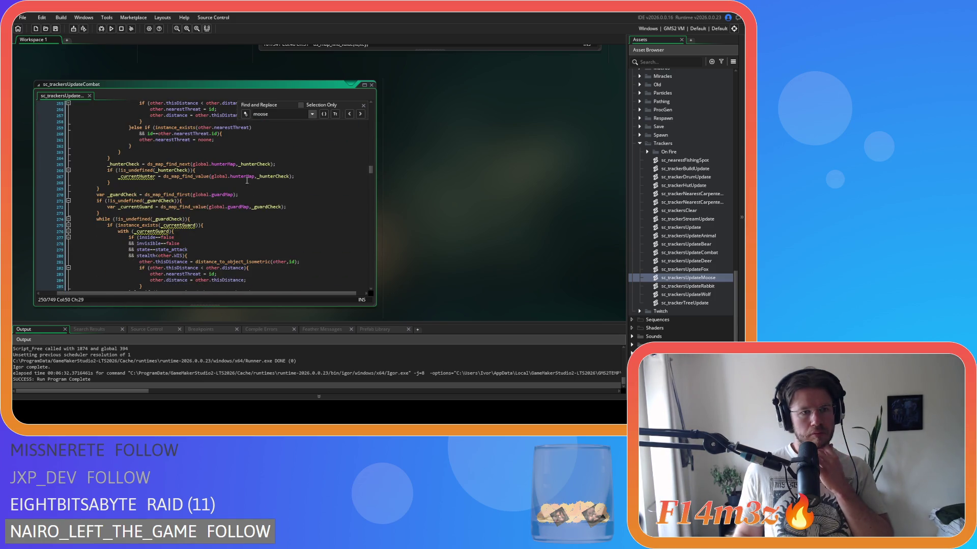
{"action": "left_click_drag", "start_coordinate": [246, 181], "coordinate": [239, 190]}
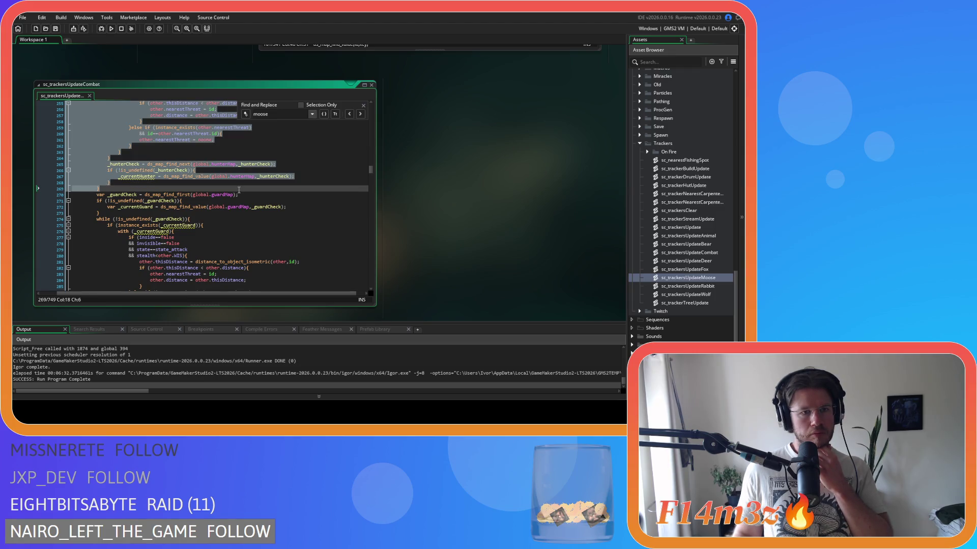
{"action": "left_click_drag", "start_coordinate": [238, 190], "coordinate": [227, 227]}
Copy the selected provoked human-check block and move to the sc_trackersUpdateMoose window
{"action": "scroll", "coordinate": [89, 220], "scroll_direction": "up", "scroll_amount": 20}
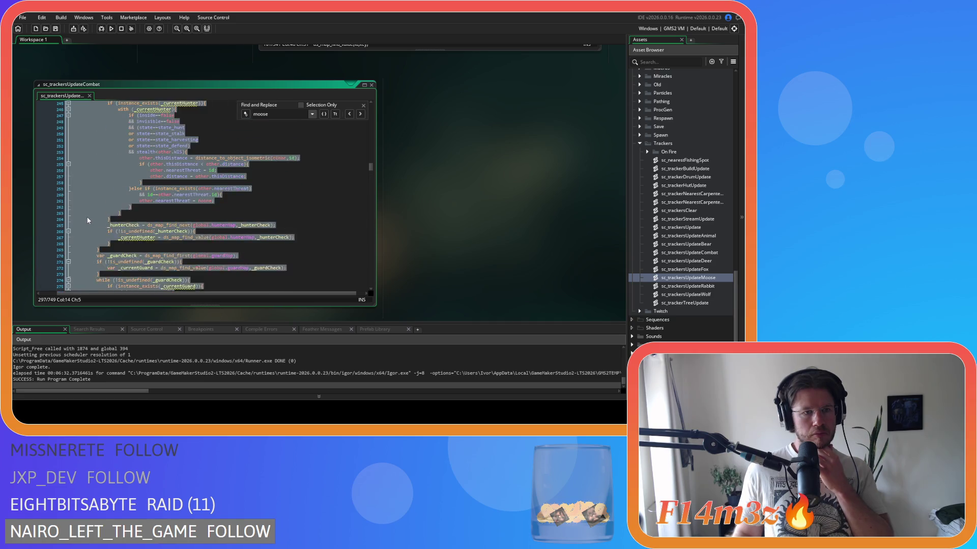
{"action": "scroll", "coordinate": [88, 220], "scroll_direction": "up", "scroll_amount": 10}
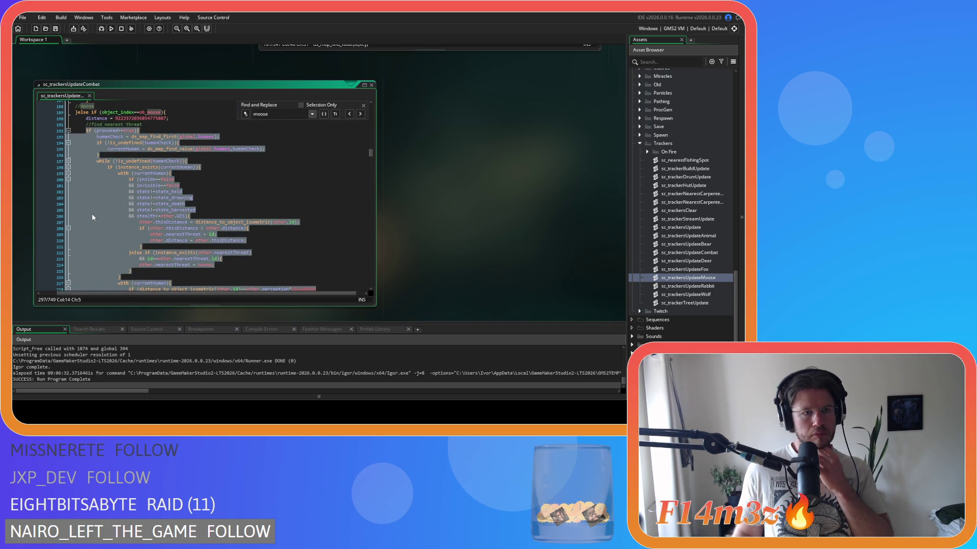
{"action": "right_click", "coordinate": [91, 213]}
{"action": "left_click", "coordinate": [110, 229]}
{"action": "scroll", "coordinate": [469, 215], "scroll_direction": "down", "scroll_amount": 5}
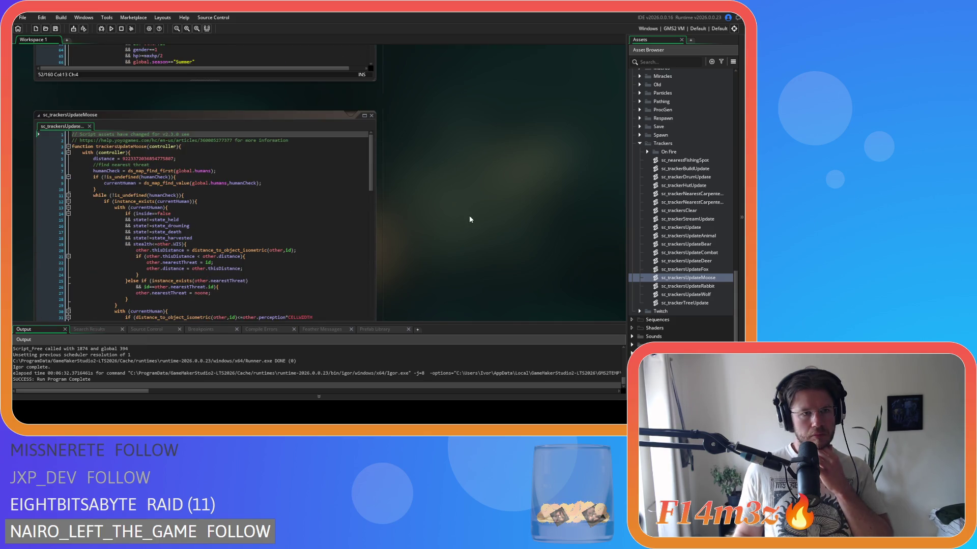
Replace sc_trackersUpdateMoose's human-check block with the copied code and unindent it one level
{"action": "scroll", "coordinate": [469, 217], "scroll_direction": "down", "scroll_amount": 1}
{"action": "scroll", "coordinate": [469, 215], "scroll_direction": "down", "scroll_amount": 1}
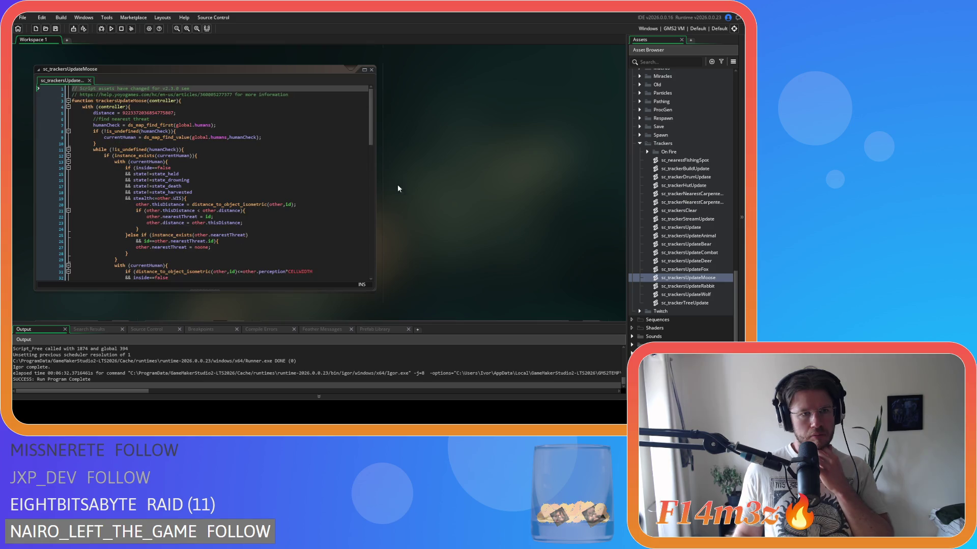
{"action": "left_click_drag", "start_coordinate": [371, 127], "coordinate": [364, 181]}
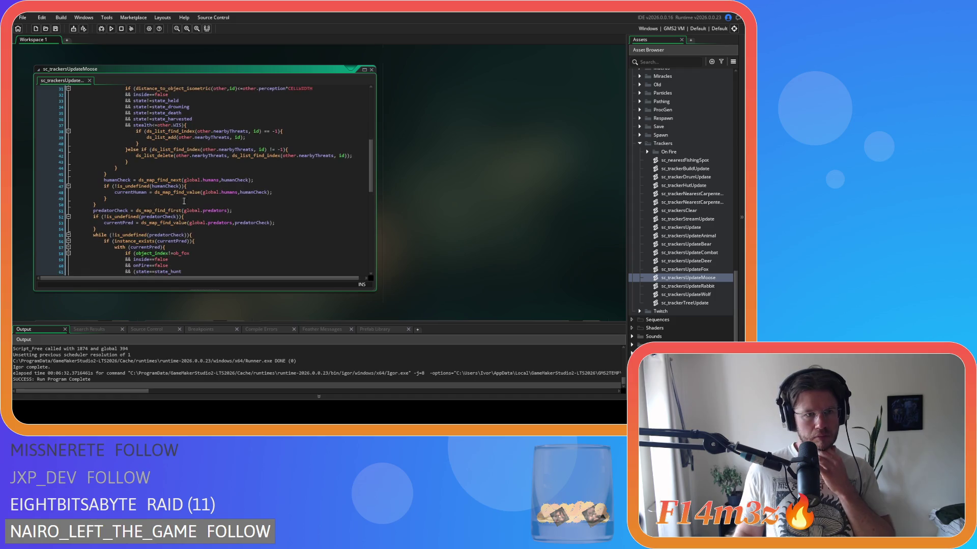
{"action": "mouse_move", "coordinate": [105, 205]}
{"action": "left_mouse_down"}
{"action": "mouse_move", "coordinate": [105, 153]}
{"action": "mouse_move", "coordinate": [106, 173]}
{"action": "mouse_move", "coordinate": [93, 126]}
{"action": "left_mouse_up"}
{"action": "right_click", "coordinate": [106, 174]}
{"action": "left_click", "coordinate": [120, 196]}
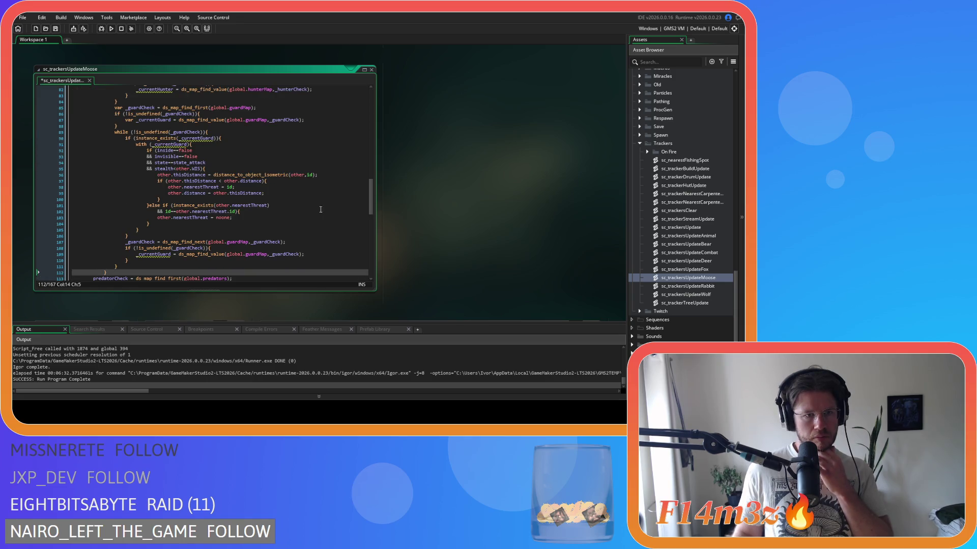
{"action": "mouse_move", "coordinate": [113, 274]}
{"action": "left_mouse_down"}
{"action": "mouse_move", "coordinate": [105, 214]}
{"action": "mouse_move", "coordinate": [76, 207]}
{"action": "mouse_move", "coordinate": [72, 129]}
{"action": "left_mouse_up"}
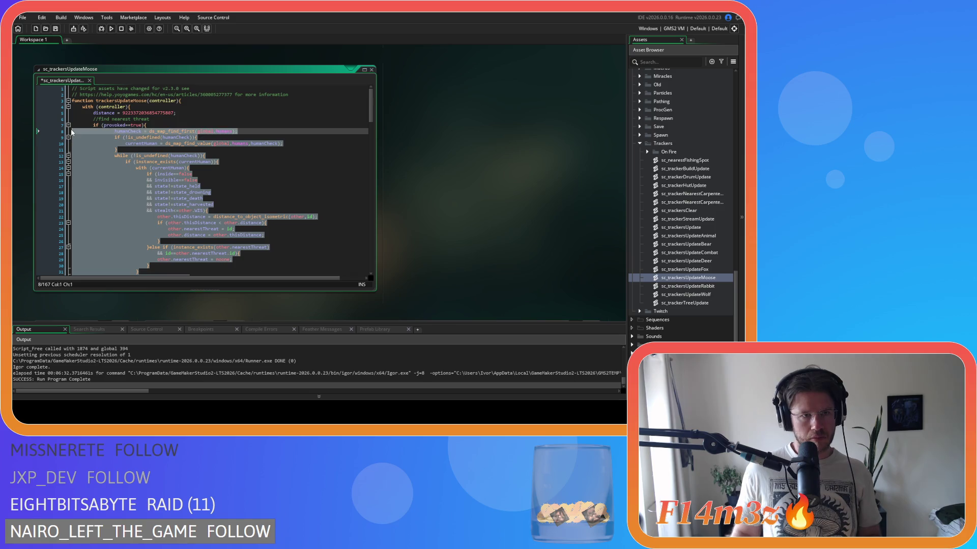
{"action": "key", "text": "shift+Tab"}
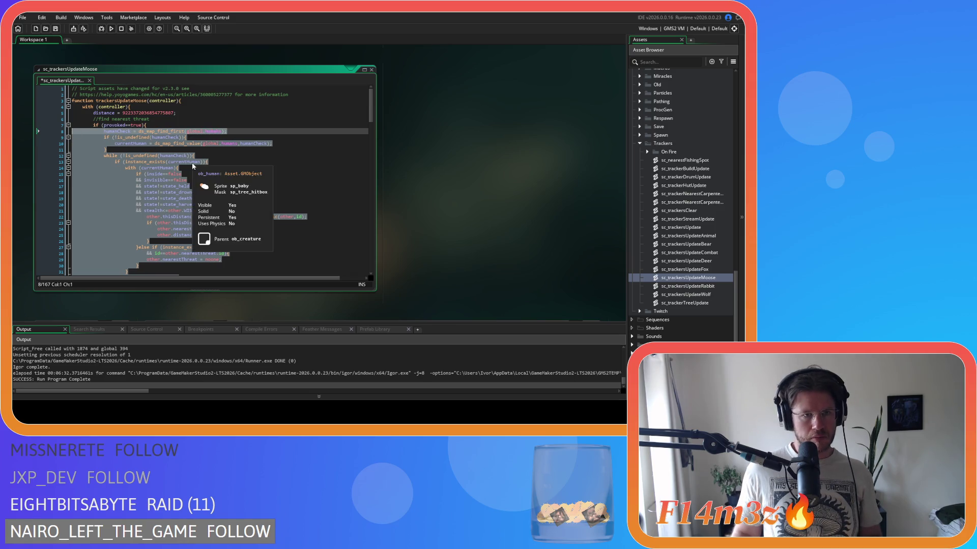
{"action": "left_click", "coordinate": [235, 151]}
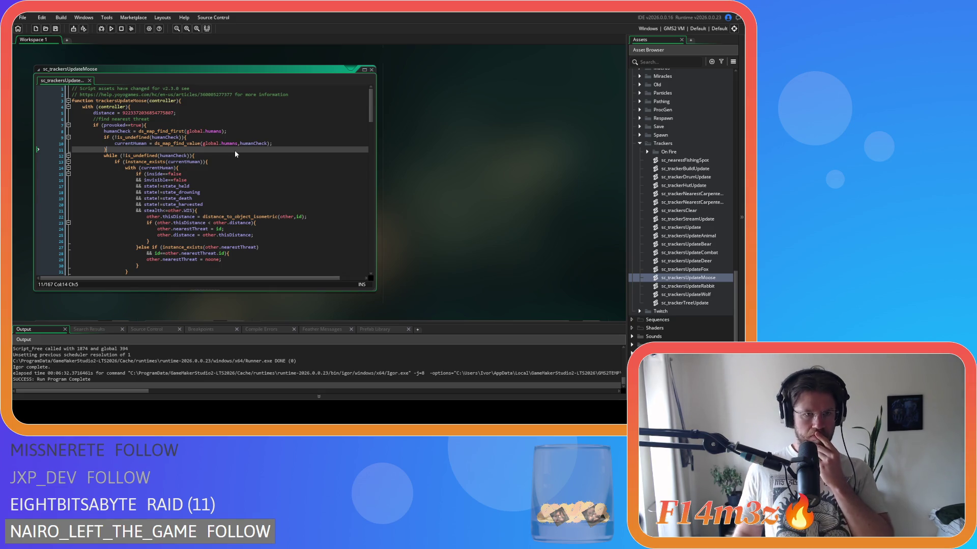
Delete the stray ' <' after thisDistance on line 97 and save sc_trackersUpdateMoose
{"action": "scroll", "coordinate": [235, 153], "scroll_direction": "down", "scroll_amount": 3}
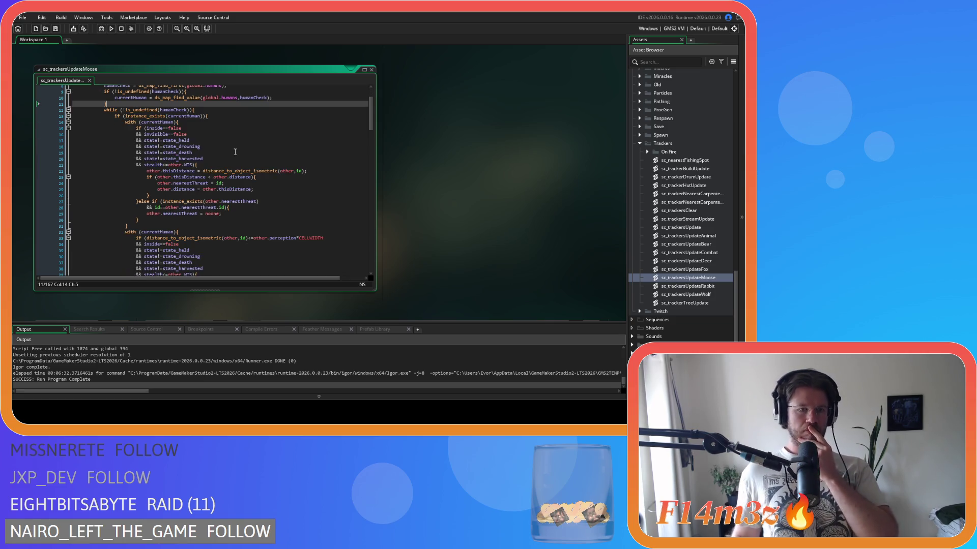
{"action": "scroll", "coordinate": [235, 152], "scroll_direction": "down", "scroll_amount": 3}
{"action": "scroll", "coordinate": [235, 152], "scroll_direction": "down", "scroll_amount": 9}
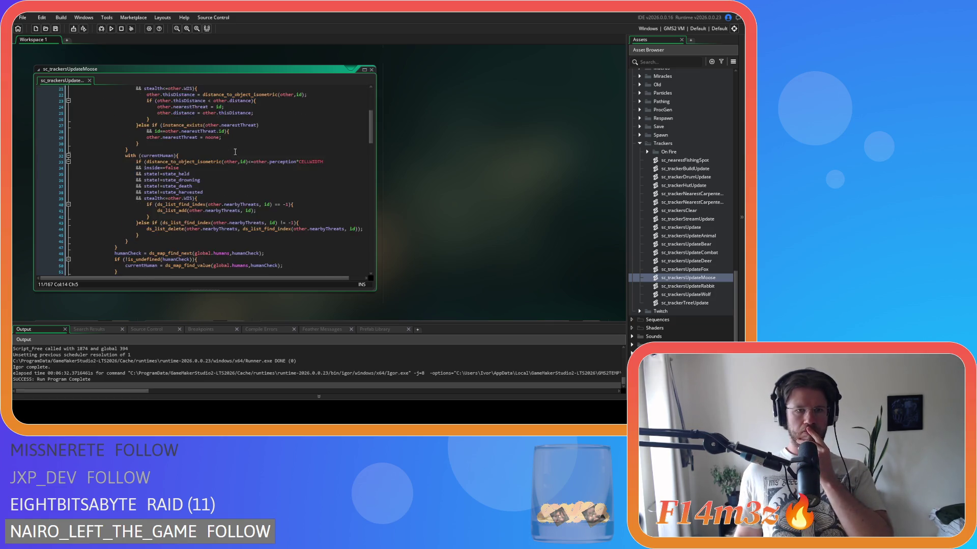
{"action": "scroll", "coordinate": [235, 152], "scroll_direction": "down", "scroll_amount": 1}
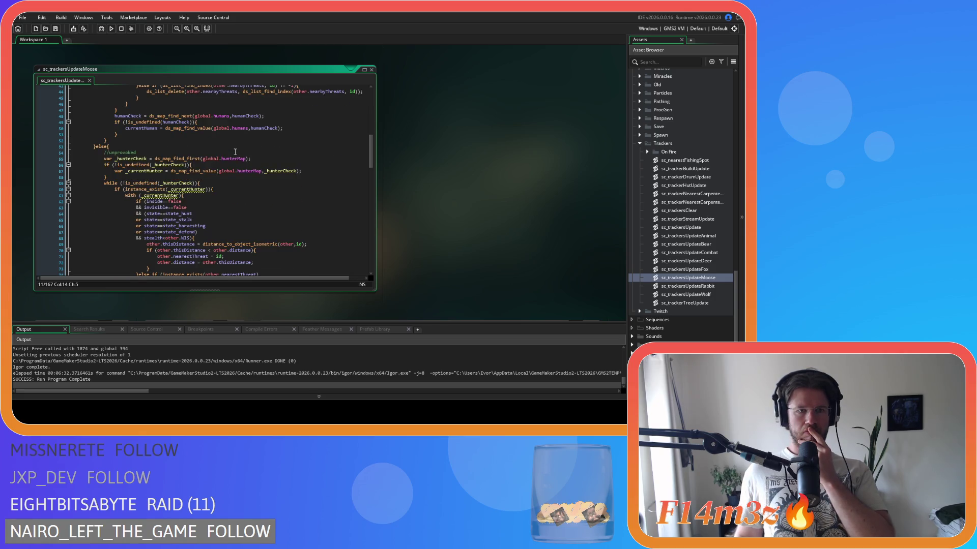
{"action": "scroll", "coordinate": [235, 152], "scroll_direction": "down", "scroll_amount": 3}
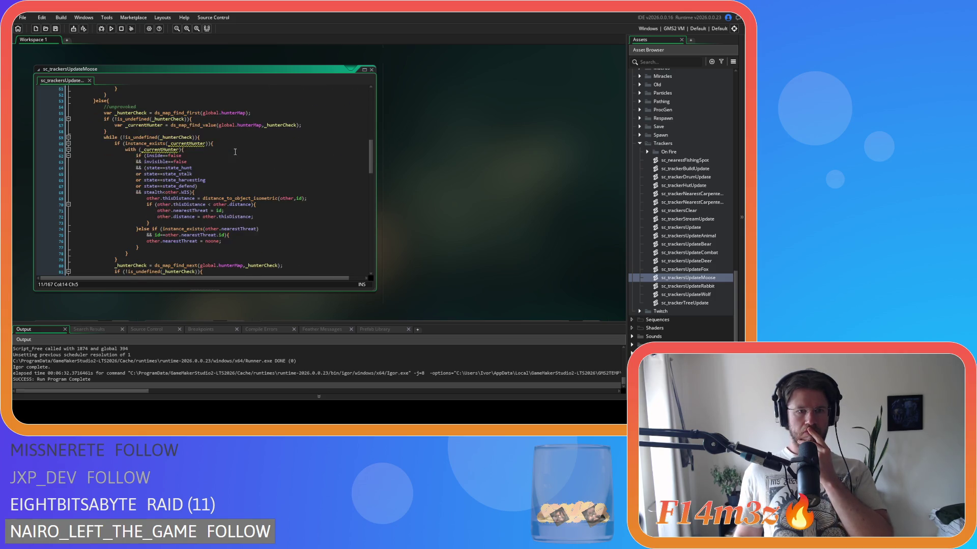
{"action": "scroll", "coordinate": [235, 151], "scroll_direction": "down", "scroll_amount": 9}
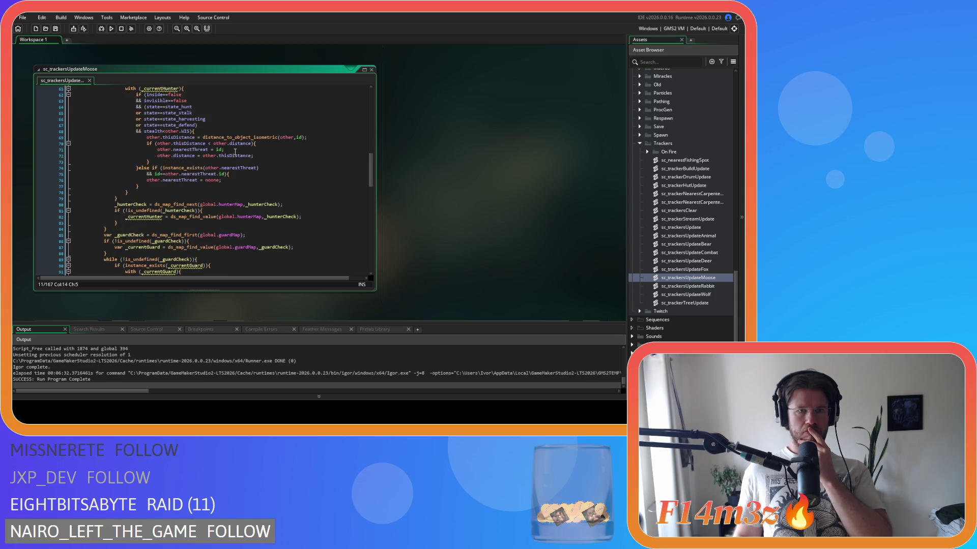
{"action": "scroll", "coordinate": [235, 152], "scroll_direction": "down", "scroll_amount": 3}
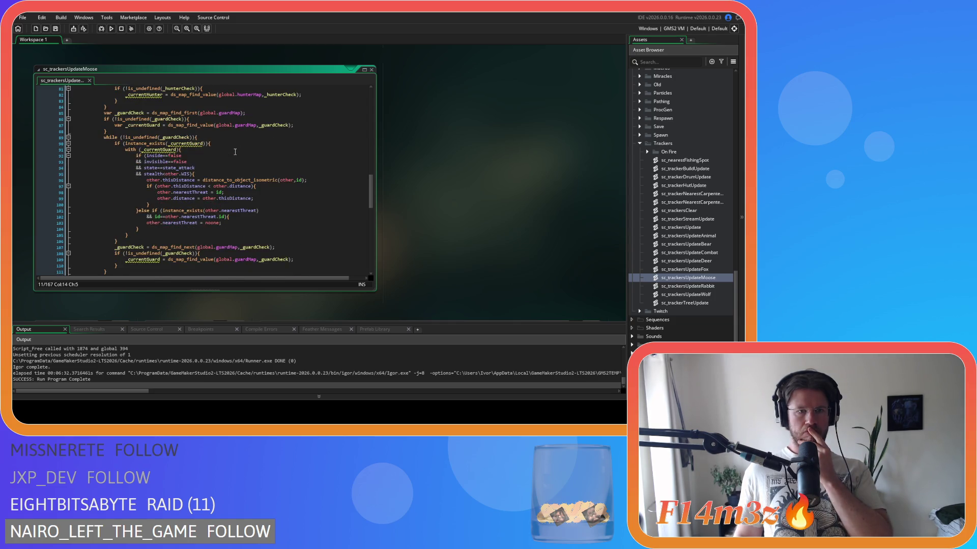
{"action": "left_click", "coordinate": [211, 141]}
{"action": "key", "text": "BackSpace"}
{"action": "key", "text": "BackSpace"}
{"action": "left_click", "coordinate": [257, 152]}
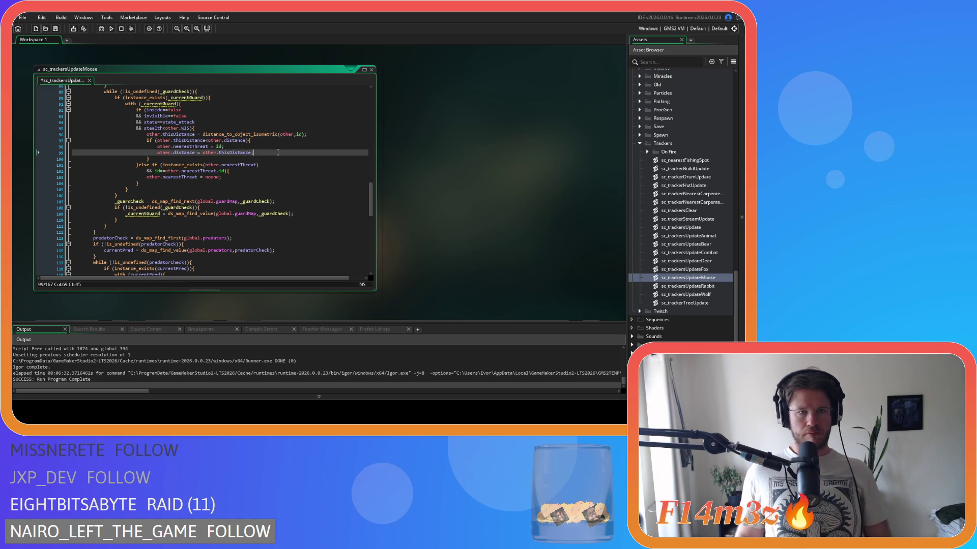
{"action": "key", "text": "ctrl+s"}
{"action": "scroll", "coordinate": [278, 152], "scroll_direction": "down", "scroll_amount": 3}
{"action": "scroll", "coordinate": [278, 152], "scroll_direction": "down", "scroll_amount": 2}
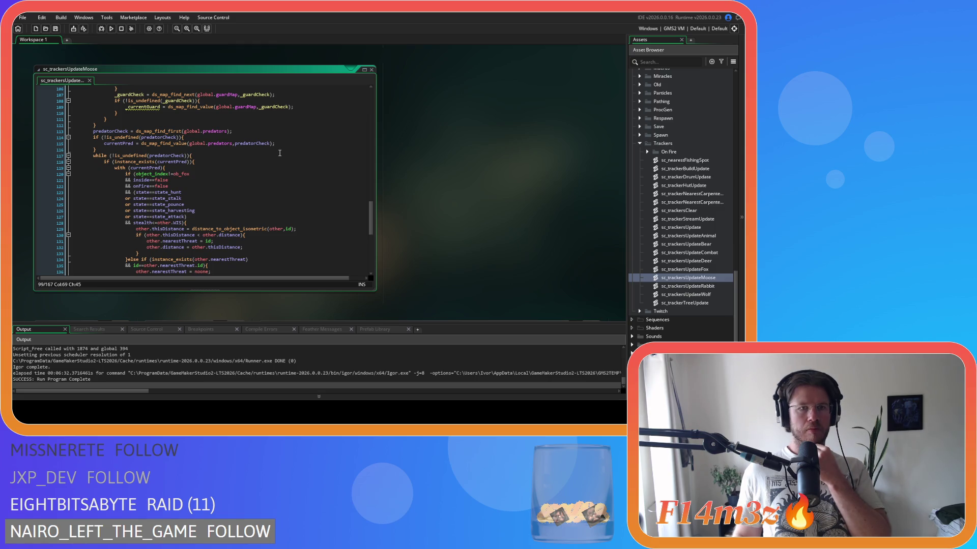
{"action": "scroll", "coordinate": [279, 152], "scroll_direction": "down", "scroll_amount": 10}
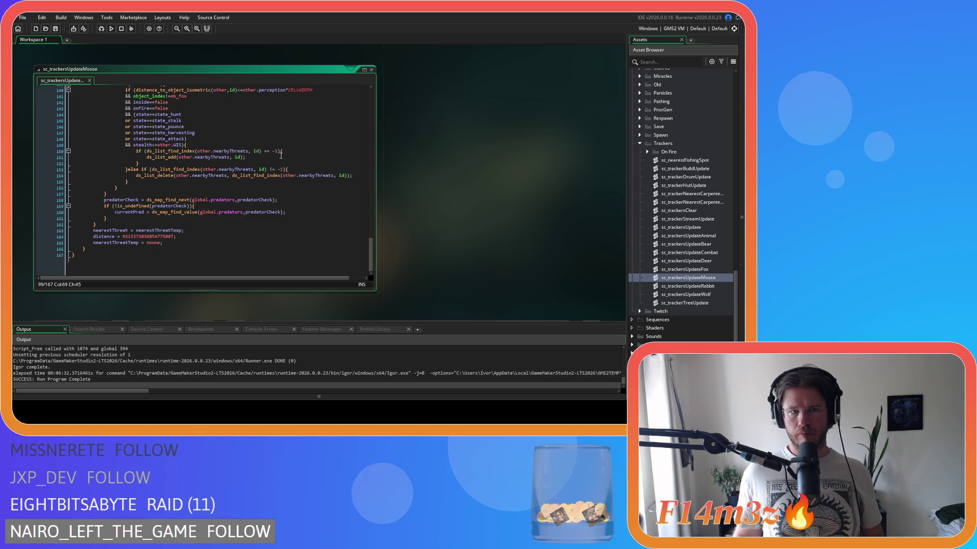
{"action": "scroll", "coordinate": [280, 155], "scroll_direction": "up", "scroll_amount": 4}
{"action": "scroll", "coordinate": [280, 155], "scroll_direction": "up", "scroll_amount": 6}
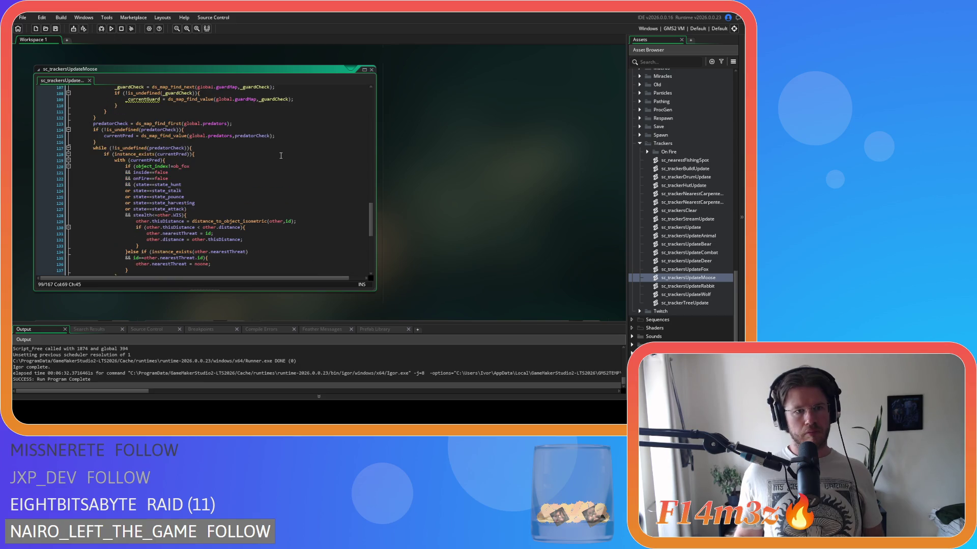
{"action": "scroll", "coordinate": [280, 155], "scroll_direction": "down", "scroll_amount": 11}
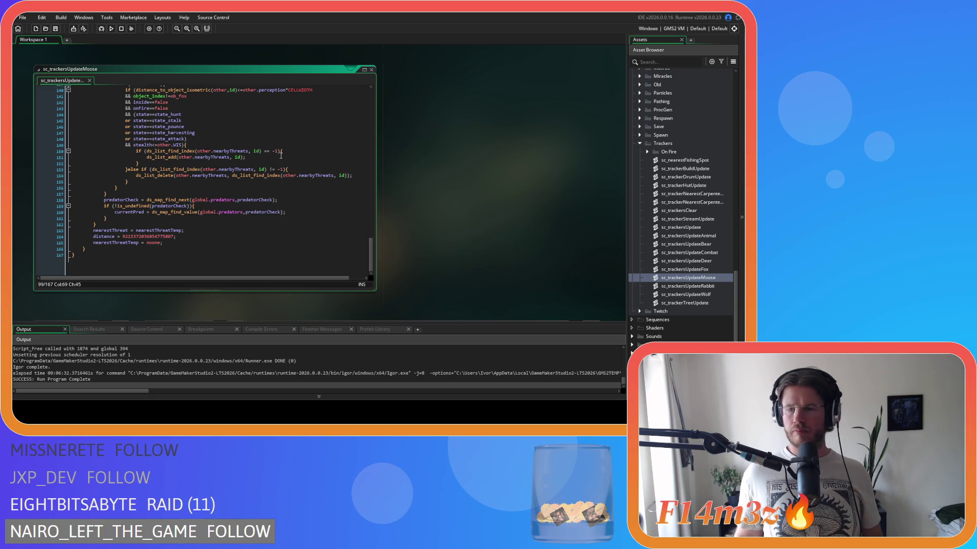
{"action": "scroll", "coordinate": [280, 155], "scroll_direction": "up", "scroll_amount": 4}
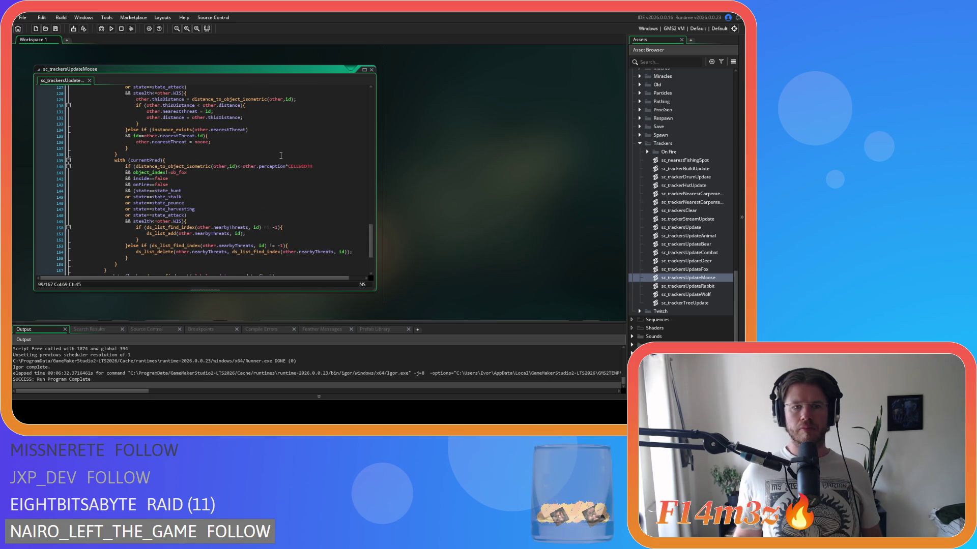
{"action": "scroll", "coordinate": [280, 155], "scroll_direction": "up", "scroll_amount": 2}
{"action": "scroll", "coordinate": [281, 155], "scroll_direction": "up", "scroll_amount": 3}
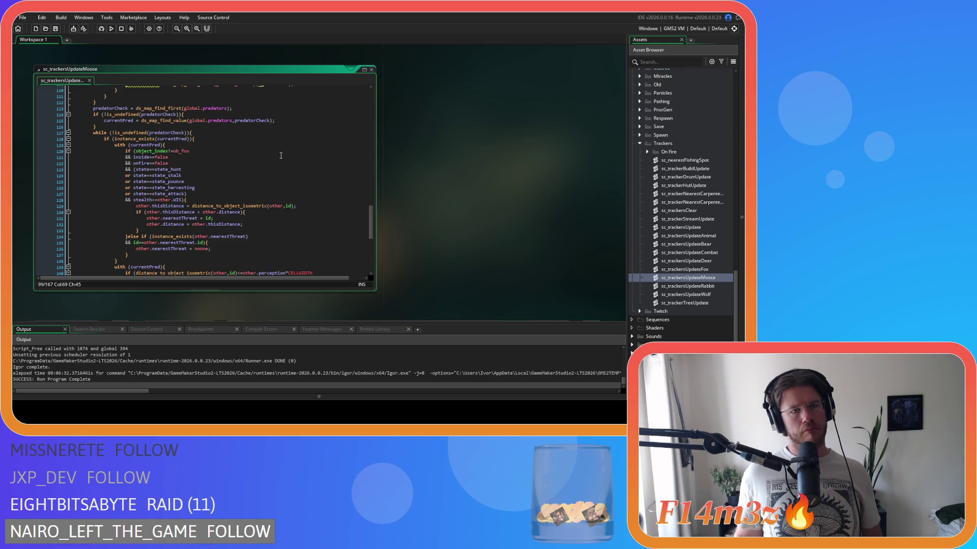
{"action": "scroll", "coordinate": [281, 156], "scroll_direction": "up", "scroll_amount": 20}
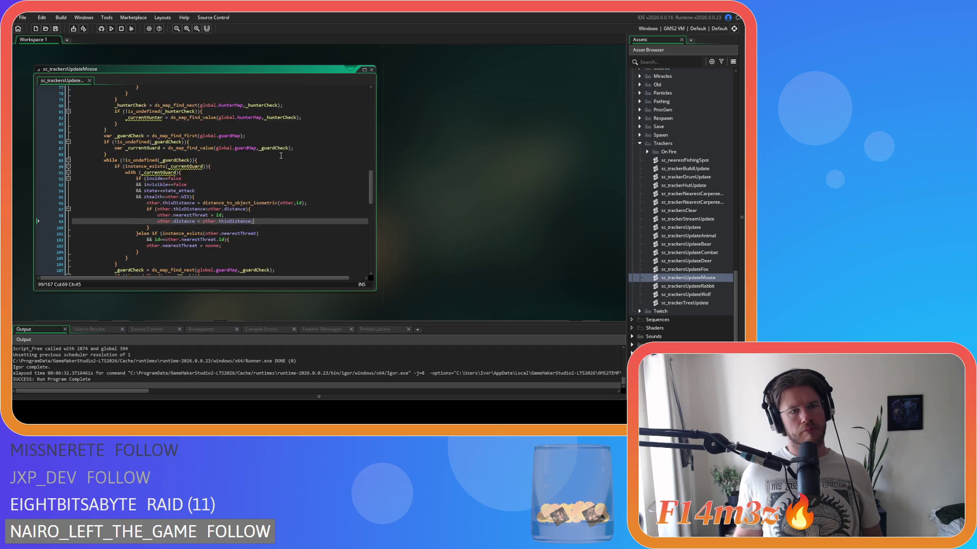
{"action": "scroll", "coordinate": [281, 156], "scroll_direction": "up", "scroll_amount": 15}
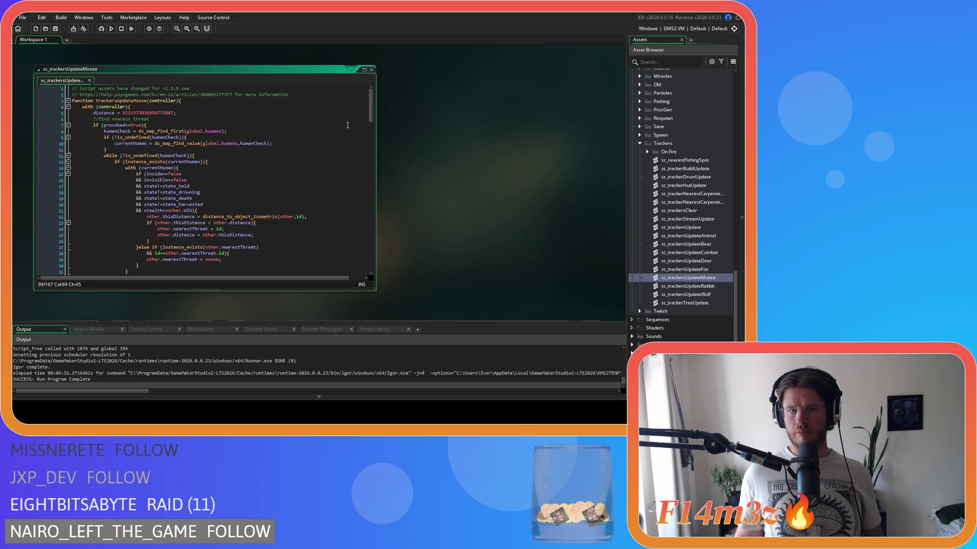
{"action": "left_click_drag", "start_coordinate": [369, 113], "coordinate": [362, 260]}
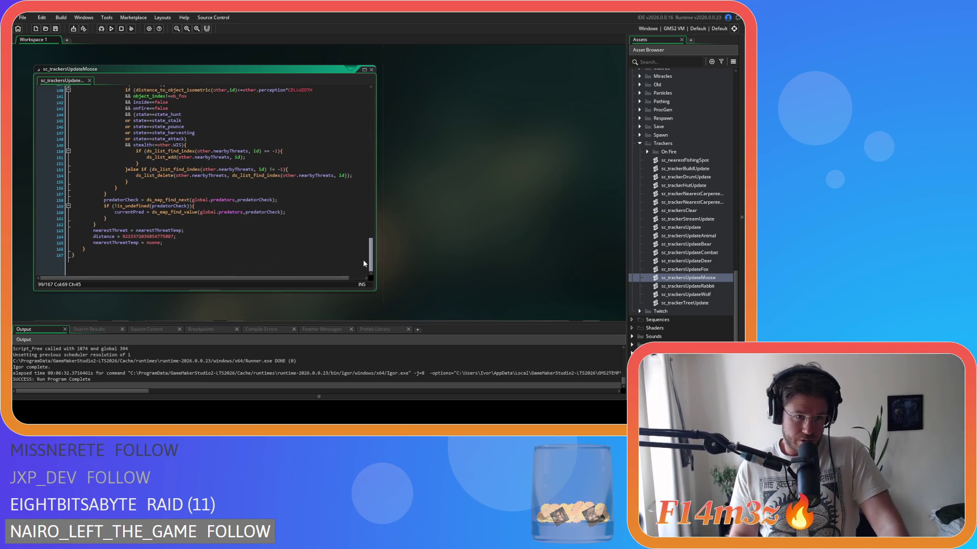
{"action": "left_click_drag", "start_coordinate": [364, 260], "coordinate": [356, 117]}
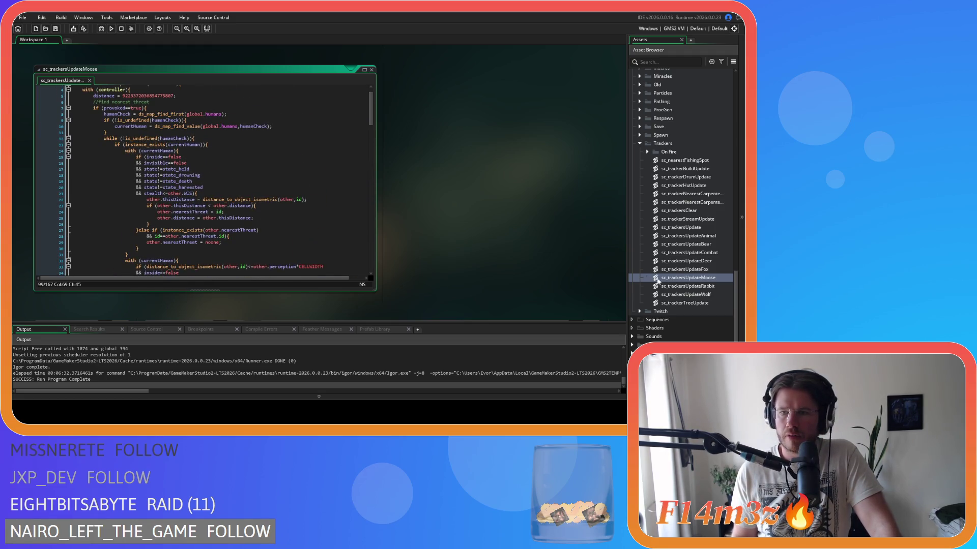
Open sc_trackersUpdateBear and review its human-threat checks around line 124
{"action": "double_click", "coordinate": [701, 246]}
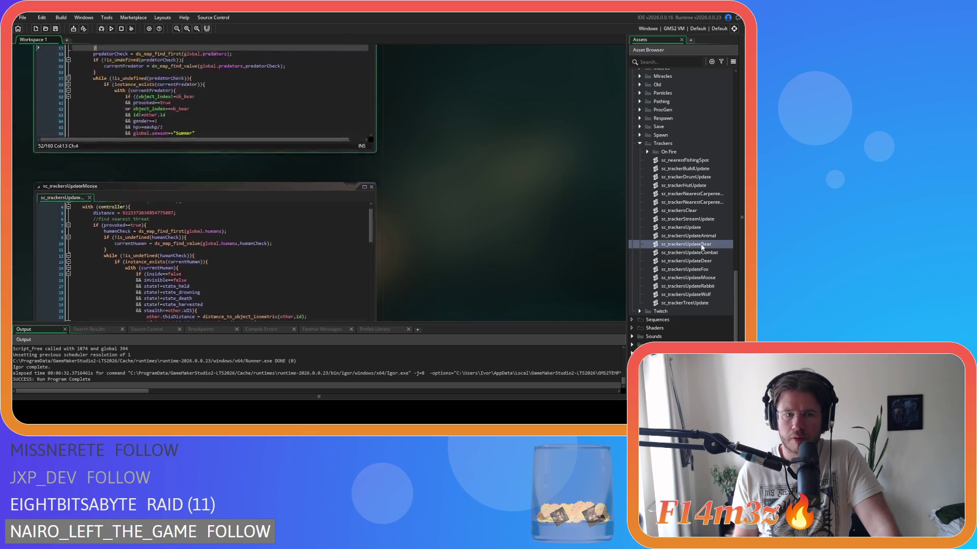
{"action": "mouse_move", "coordinate": [372, 146]}
{"action": "left_mouse_down"}
{"action": "mouse_move", "coordinate": [374, 252]}
{"action": "mouse_move", "coordinate": [371, 220]}
{"action": "left_mouse_up"}
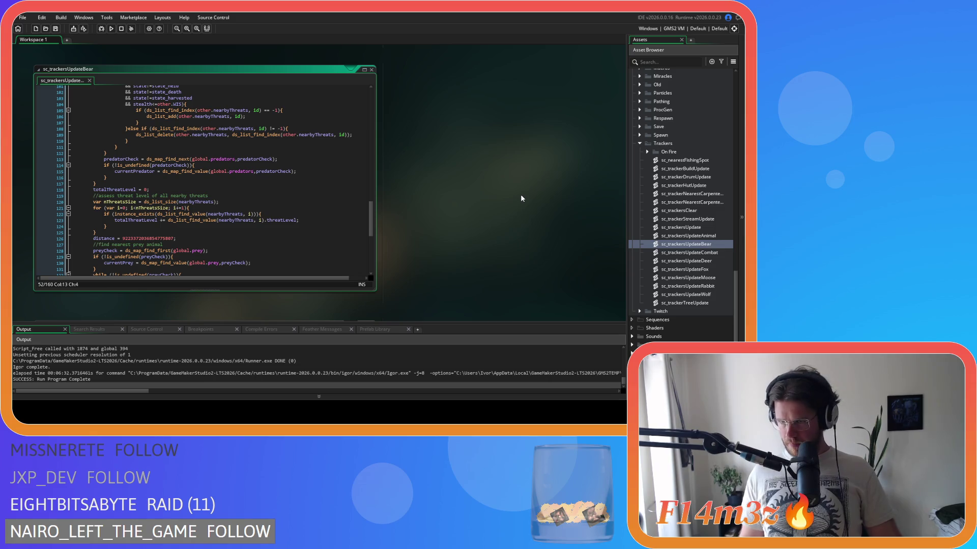
{"action": "left_click", "coordinate": [287, 224]}
{"action": "scroll", "coordinate": [287, 224], "scroll_direction": "up", "scroll_amount": 20}
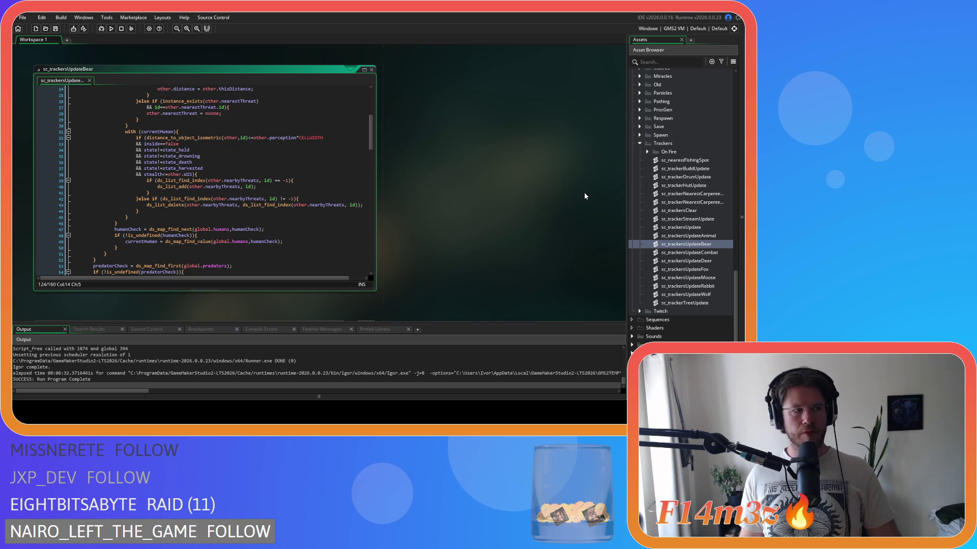
{"action": "scroll", "coordinate": [674, 206], "scroll_direction": "up", "scroll_amount": 10}
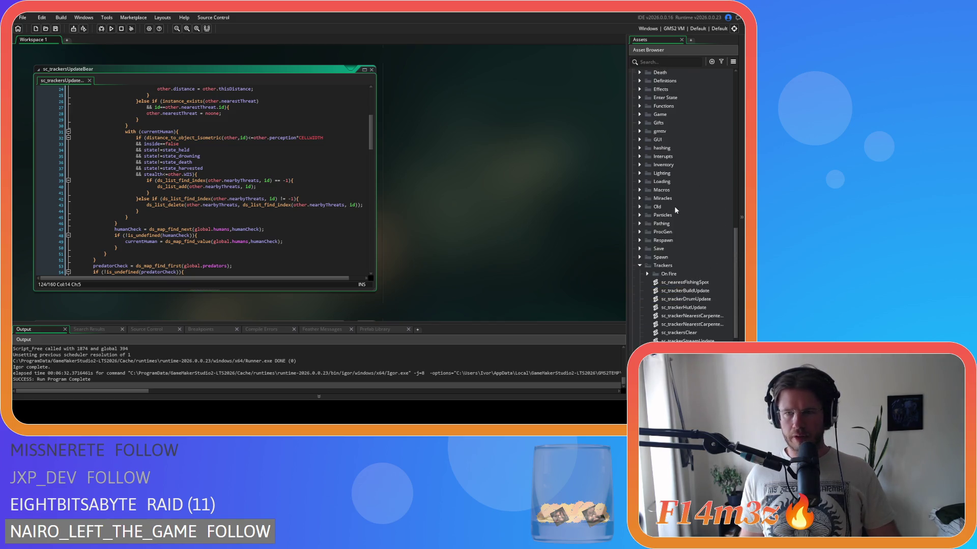
{"action": "scroll", "coordinate": [673, 216], "scroll_direction": "up", "scroll_amount": 10}
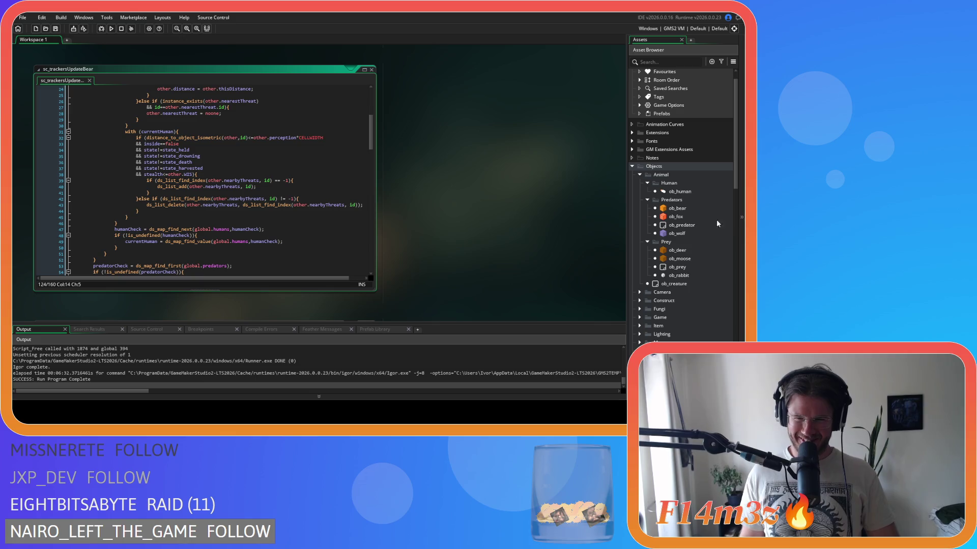
Open the ob_bear object editor, then bring the Combat script's moose threat code into view
{"action": "left_click", "coordinate": [686, 209]}
{"action": "double_click", "coordinate": [686, 209]}
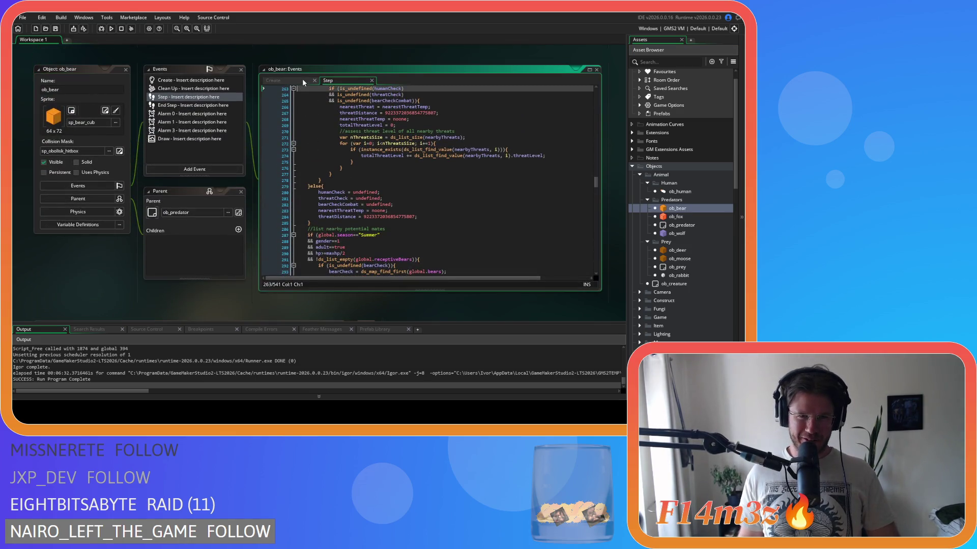
{"action": "mouse_move", "coordinate": [596, 111]}
{"action": "left_mouse_down"}
{"action": "mouse_move", "coordinate": [584, 297]}
{"action": "mouse_move", "coordinate": [579, 102]}
{"action": "left_mouse_up"}
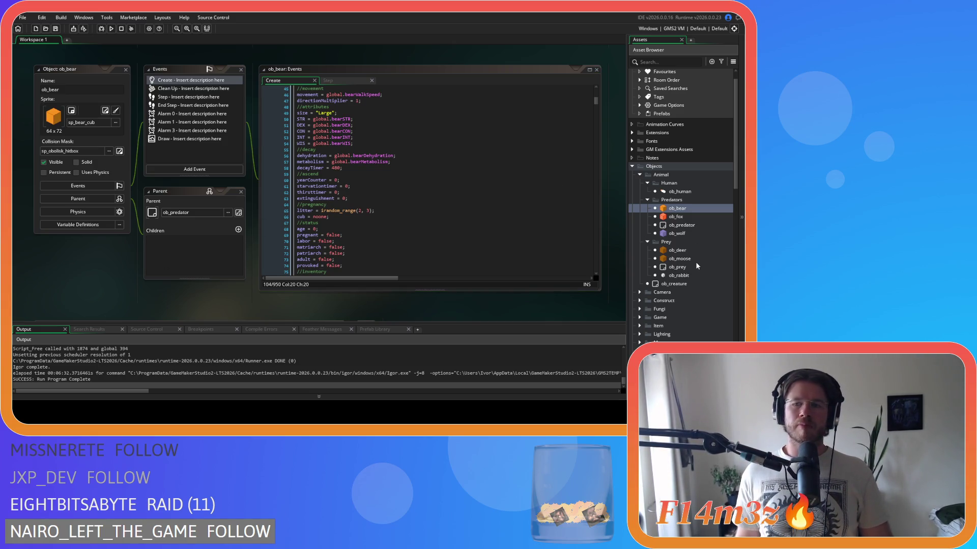
{"action": "scroll", "coordinate": [207, 243], "scroll_direction": "down", "scroll_amount": 10}
Close the moose search in sc_trackersUpdateCombat and bring sc_trackersUpdateMoose into view
{"action": "left_click", "coordinate": [273, 207]}
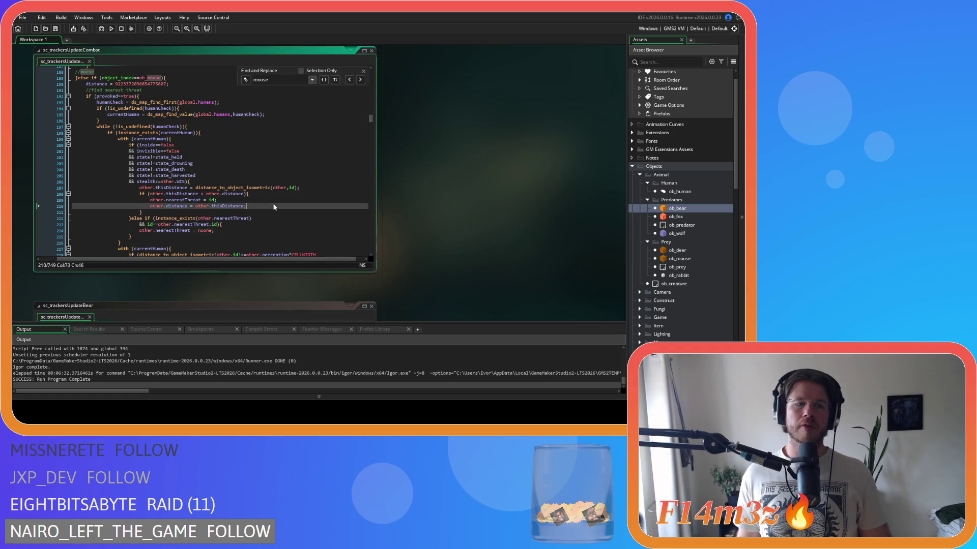
{"action": "left_click", "coordinate": [364, 72]}
{"action": "scroll", "coordinate": [439, 236], "scroll_direction": "down", "scroll_amount": 5}
{"action": "scroll", "coordinate": [439, 236], "scroll_direction": "down", "scroll_amount": 5}
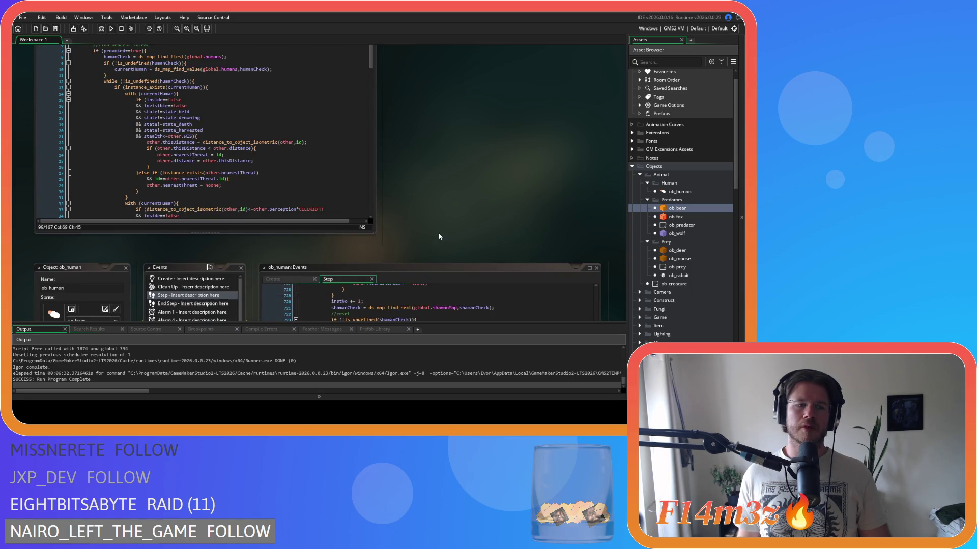
{"action": "scroll", "coordinate": [439, 236], "scroll_direction": "up", "scroll_amount": 3}
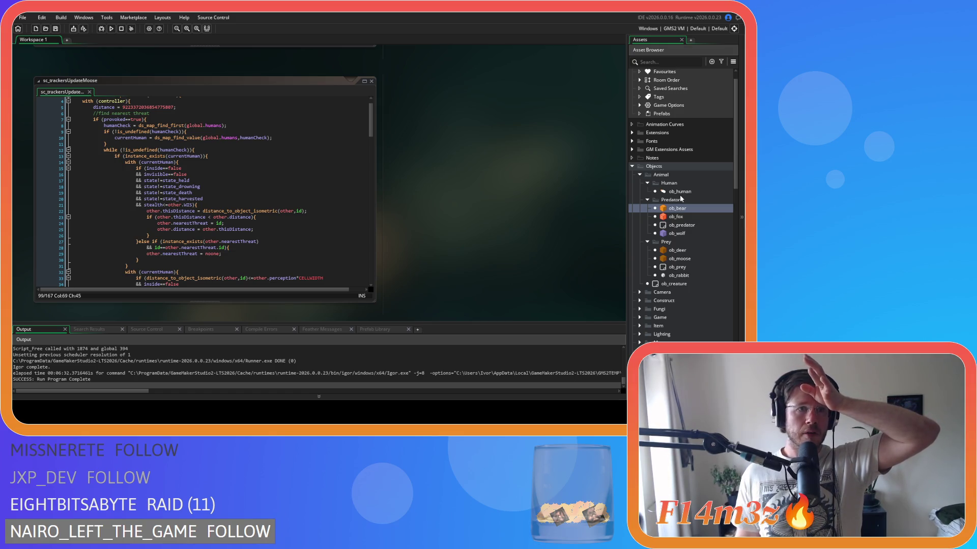
Open ob_bear's Step event code and scroll to its prey and bush-searching loops
{"action": "double_click", "coordinate": [677, 208]}
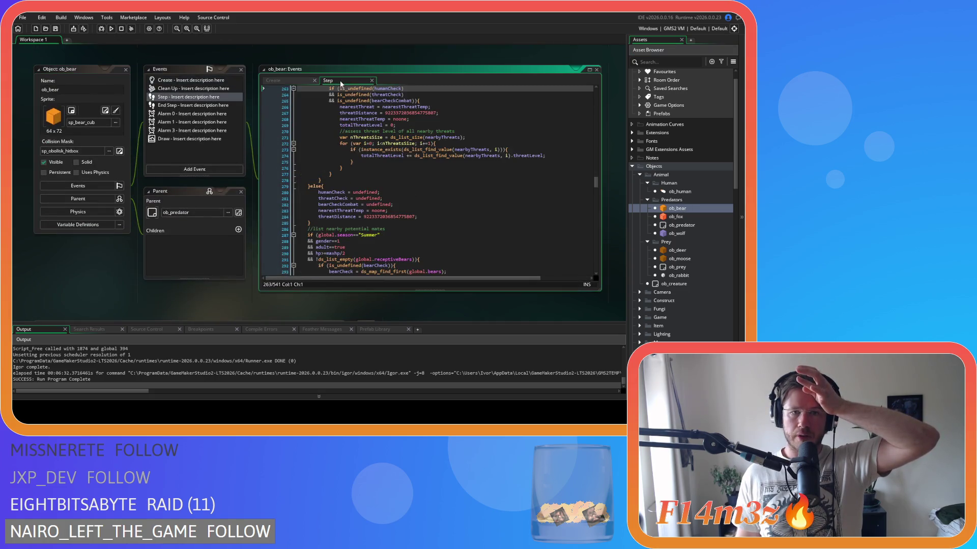
{"action": "mouse_move", "coordinate": [596, 183]}
{"action": "left_mouse_down"}
{"action": "mouse_move", "coordinate": [604, 235]}
{"action": "mouse_move", "coordinate": [595, 202]}
{"action": "left_mouse_up"}
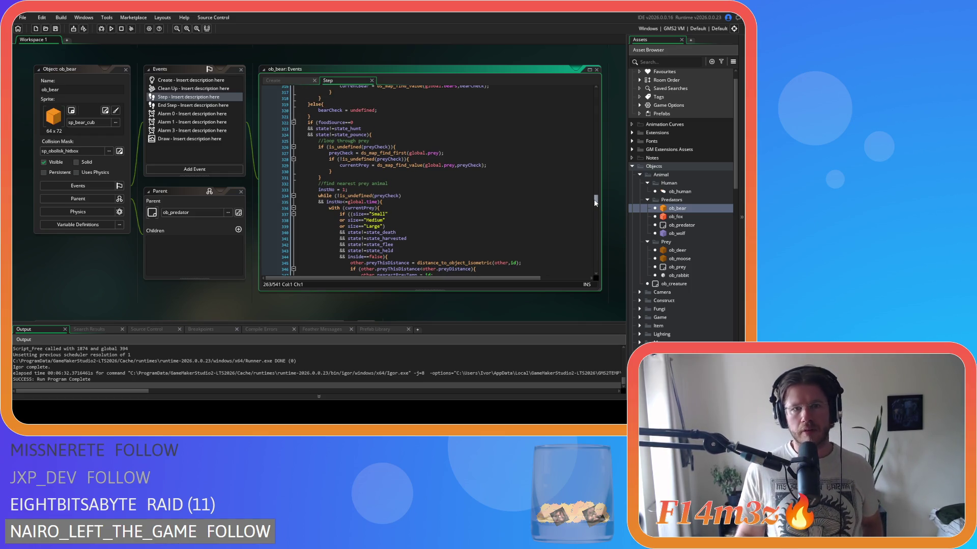
{"action": "left_click_drag", "start_coordinate": [595, 203], "coordinate": [598, 212]}
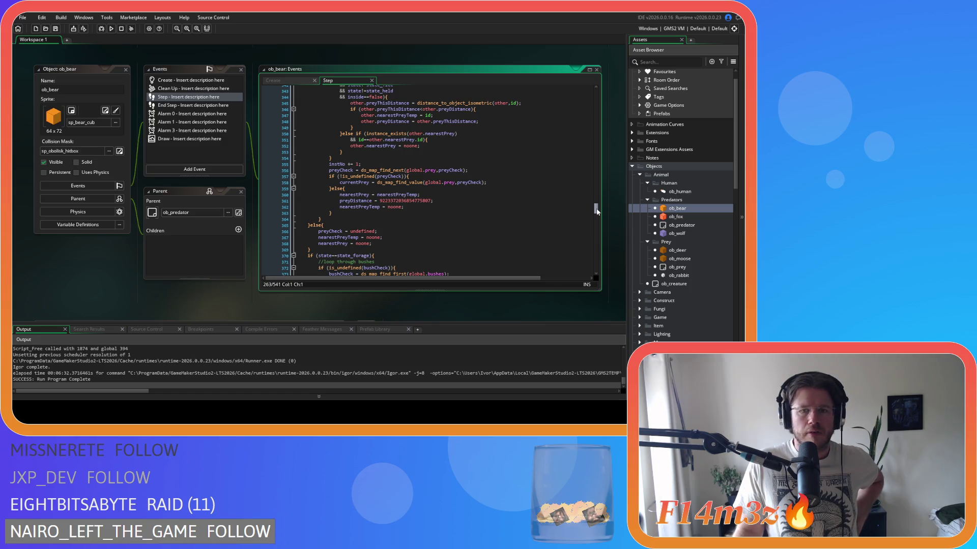
{"action": "left_click_drag", "start_coordinate": [598, 212], "coordinate": [600, 223]}
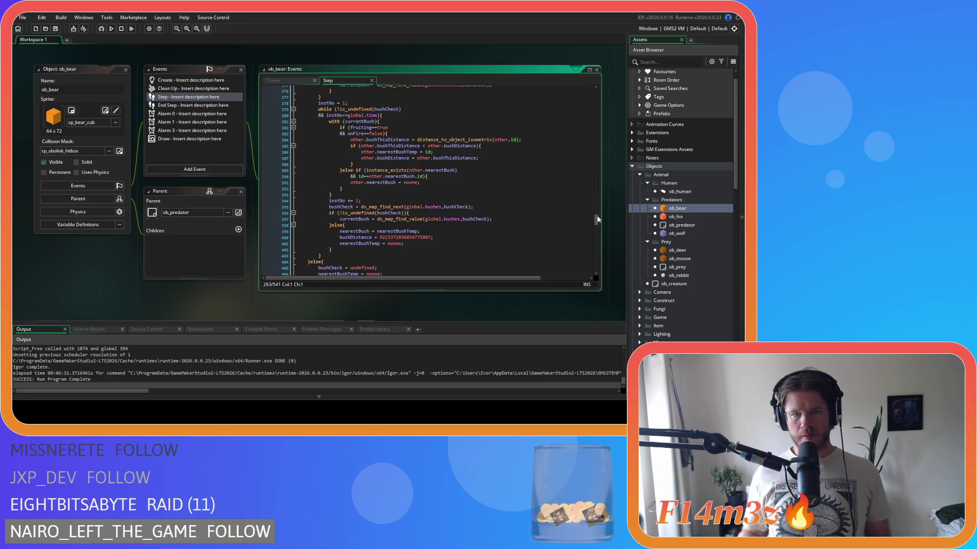
Inspect the nearest-bush reset (line 391) and bush-found check (line 396), then open sc_trackersUpdateWolf
{"action": "left_click", "coordinate": [529, 183]}
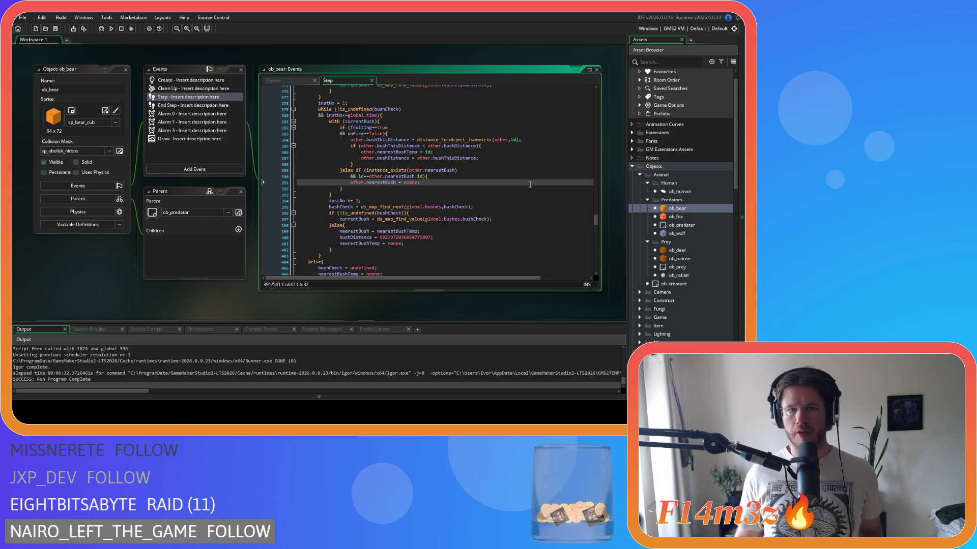
{"action": "scroll", "coordinate": [695, 227], "scroll_direction": "down", "scroll_amount": 15}
{"action": "scroll", "coordinate": [696, 230], "scroll_direction": "down", "scroll_amount": 4}
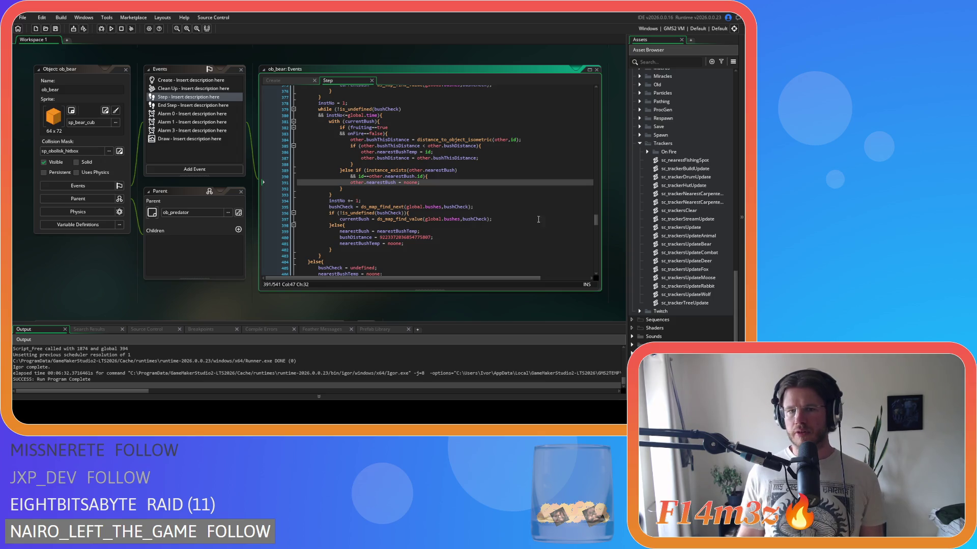
{"action": "left_click", "coordinate": [505, 215]}
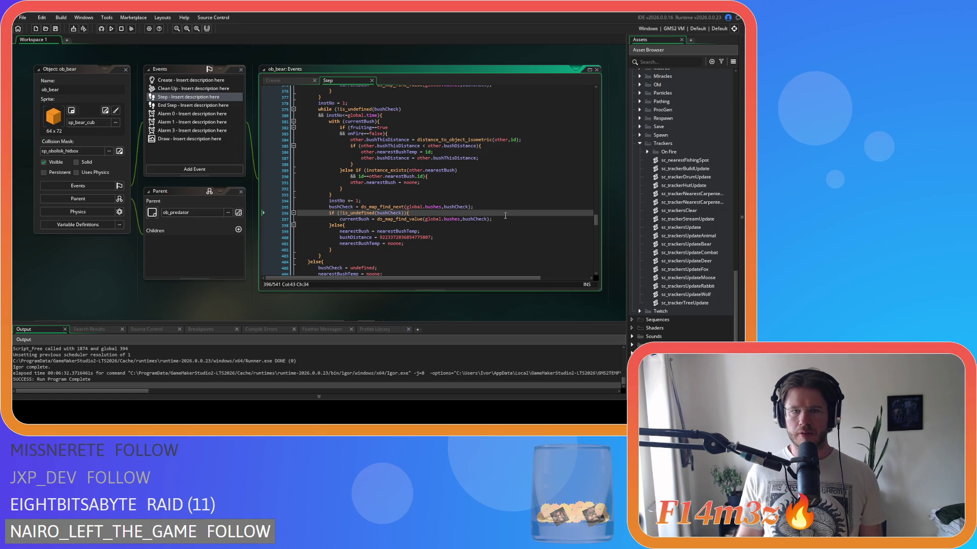
{"action": "scroll", "coordinate": [505, 216], "scroll_direction": "up", "scroll_amount": 5}
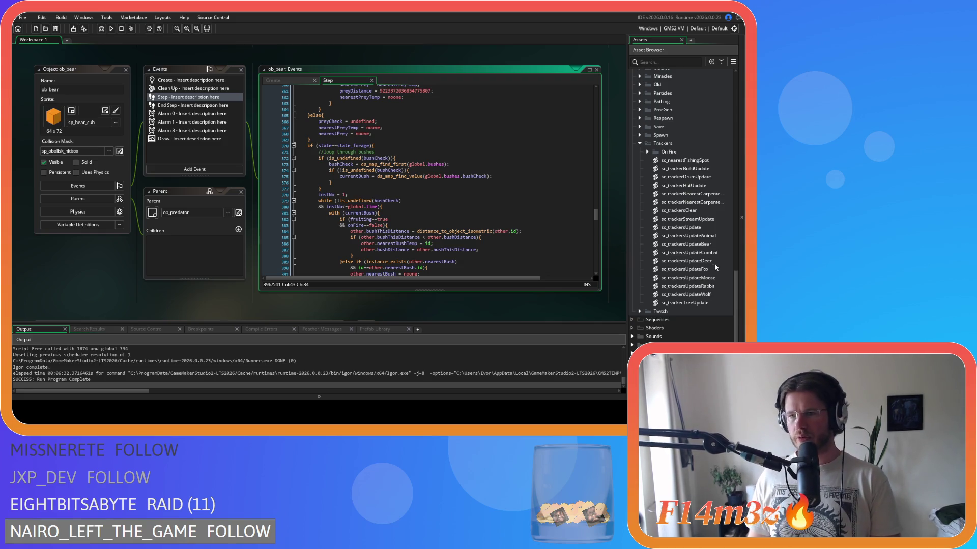
{"action": "double_click", "coordinate": [702, 295]}
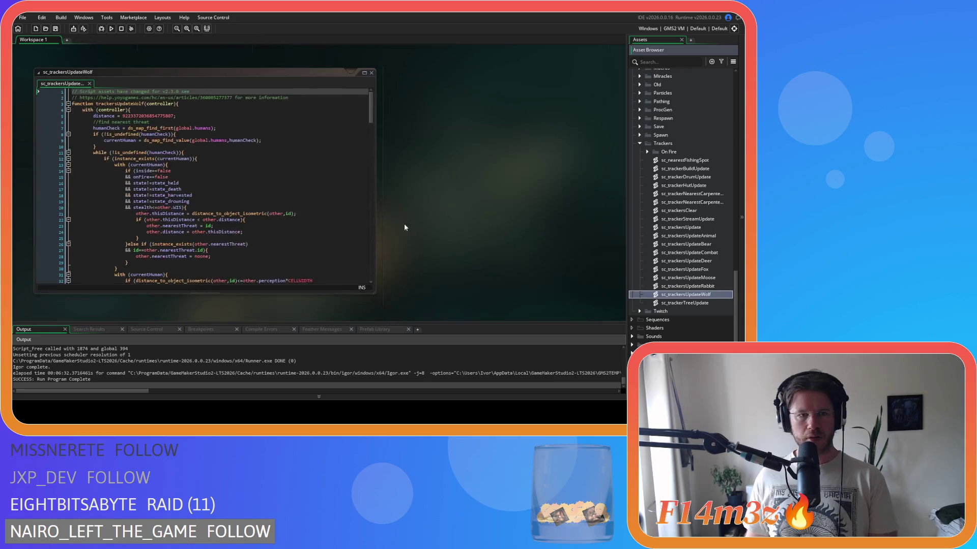
Edit sc_trackersUpdateWolf's prey conditions (lines 167–171) to skip dead, harvested, fleeing, held or inside prey
{"action": "mouse_move", "coordinate": [370, 113]}
{"action": "left_mouse_down"}
{"action": "mouse_move", "coordinate": [379, 264]}
{"action": "mouse_move", "coordinate": [369, 226]}
{"action": "mouse_move", "coordinate": [377, 107]}
{"action": "mouse_move", "coordinate": [377, 249]}
{"action": "mouse_move", "coordinate": [367, 279]}
{"action": "left_mouse_up"}
{"action": "scroll", "coordinate": [257, 213], "scroll_direction": "up", "scroll_amount": 4}
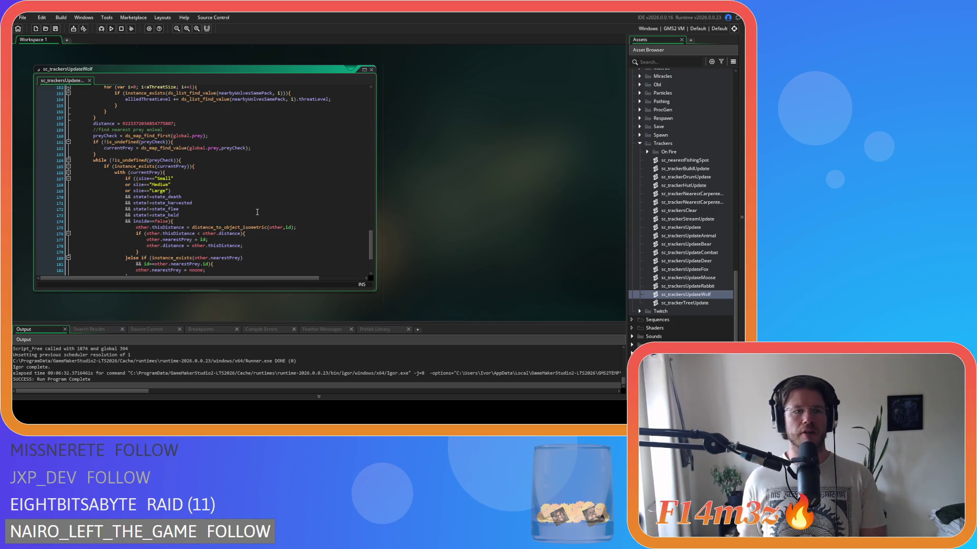
{"action": "scroll", "coordinate": [254, 203], "scroll_direction": "up", "scroll_amount": 12}
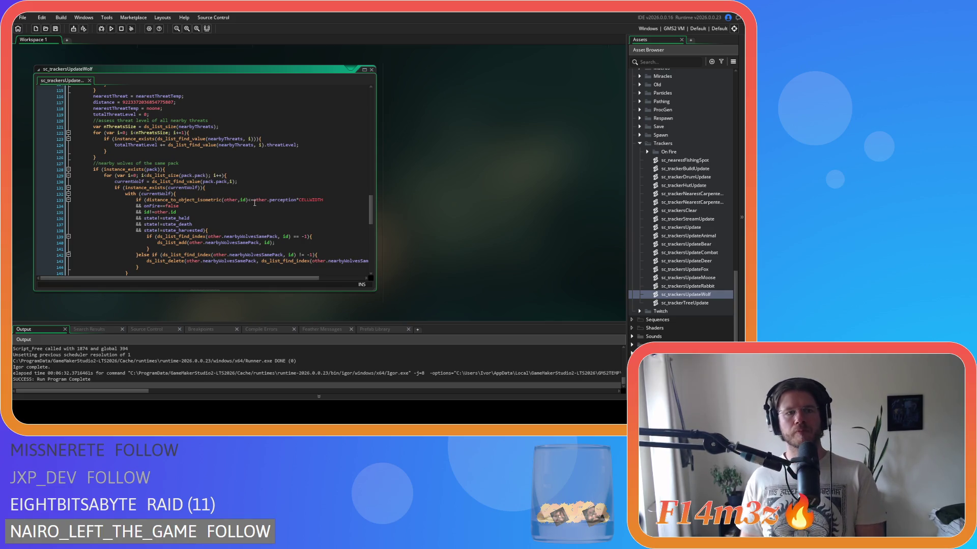
{"action": "scroll", "coordinate": [254, 203], "scroll_direction": "down", "scroll_amount": 10}
{"action": "mouse_move", "coordinate": [100, 176]}
{"action": "left_mouse_down"}
{"action": "mouse_move", "coordinate": [198, 230]}
{"action": "mouse_move", "coordinate": [173, 183]}
{"action": "mouse_move", "coordinate": [196, 232]}
{"action": "left_mouse_up"}
{"action": "scroll", "coordinate": [197, 232], "scroll_direction": "down", "scroll_amount": 4}
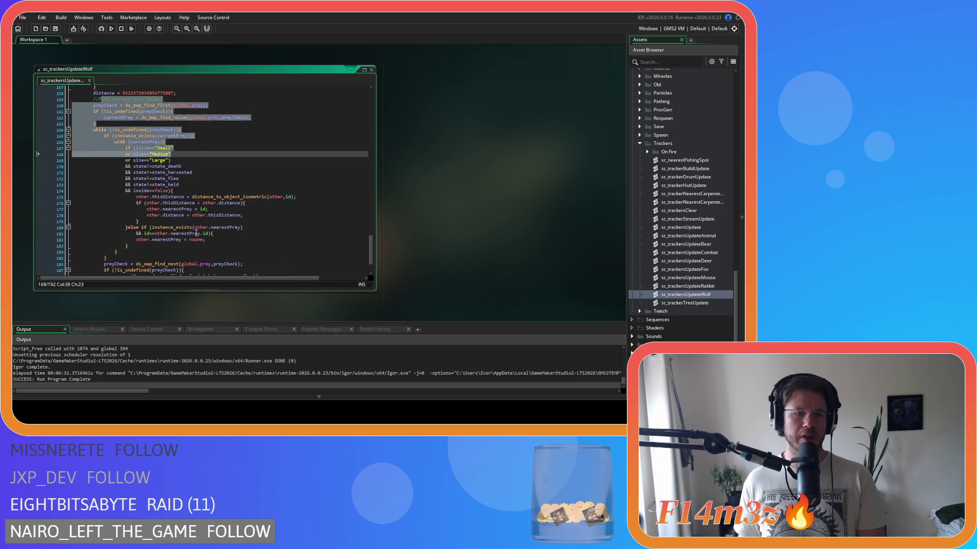
{"action": "left_click_drag", "start_coordinate": [127, 148], "coordinate": [214, 218]}
{"action": "left_click", "coordinate": [214, 174]}
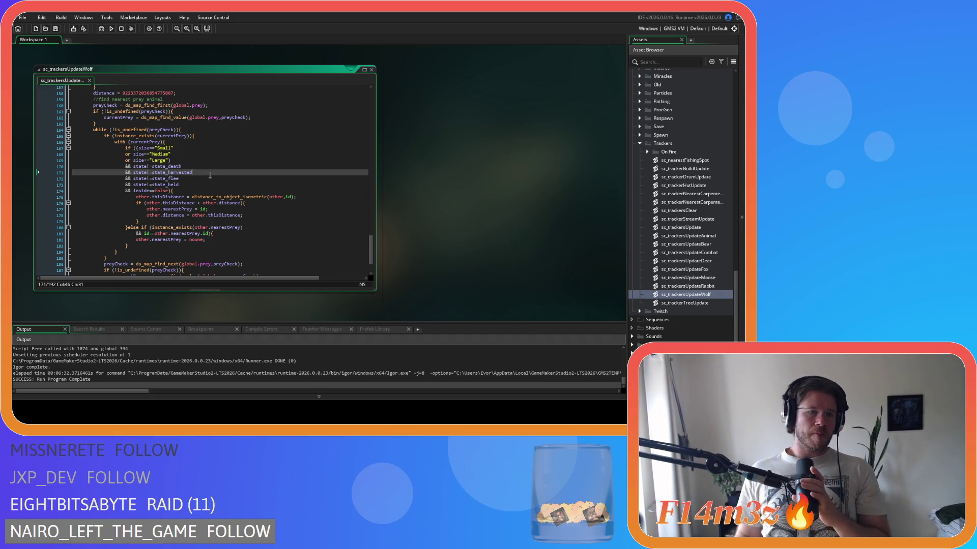
{"action": "left_click", "coordinate": [243, 162]}
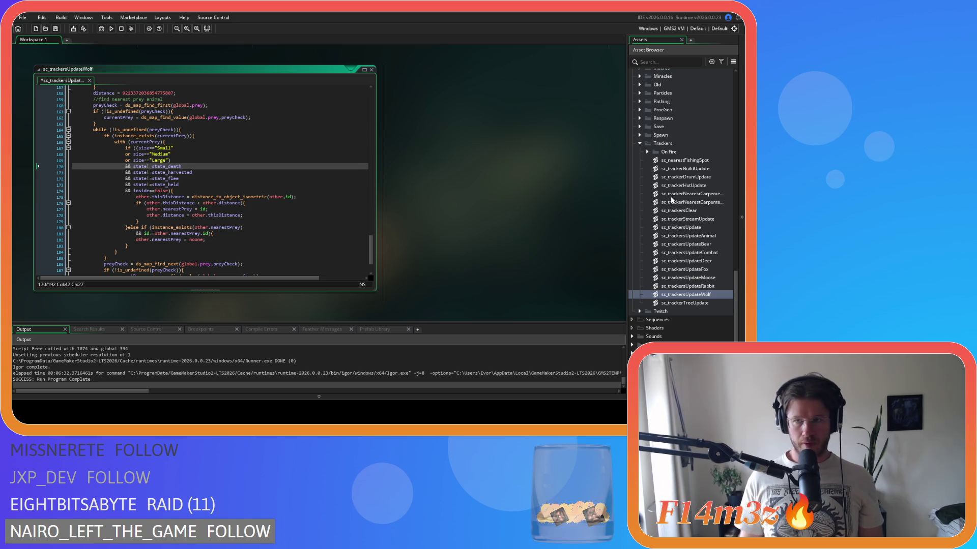
{"action": "scroll", "coordinate": [675, 192], "scroll_direction": "up", "scroll_amount": 10}
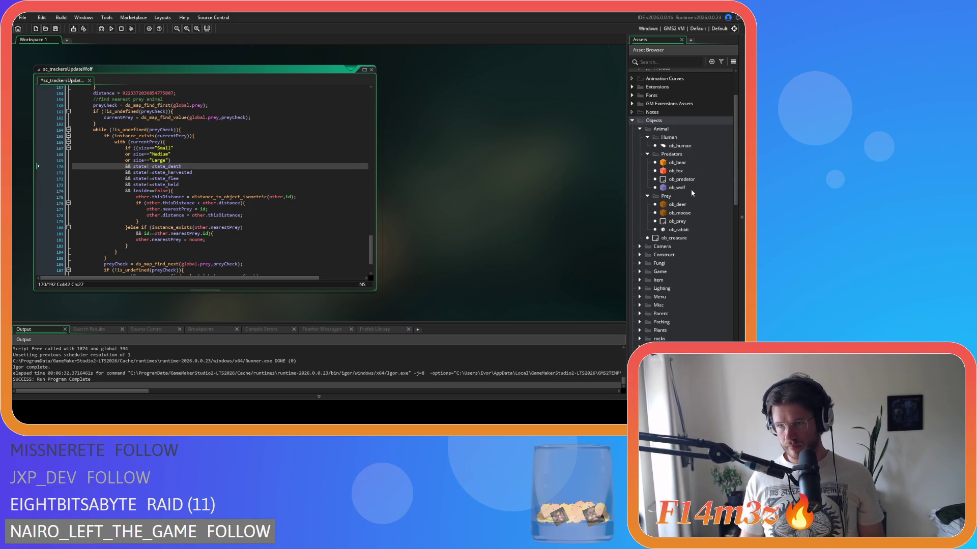
Open ob_wolf's Step event and scroll to its prey state conditions
{"action": "double_click", "coordinate": [677, 188]}
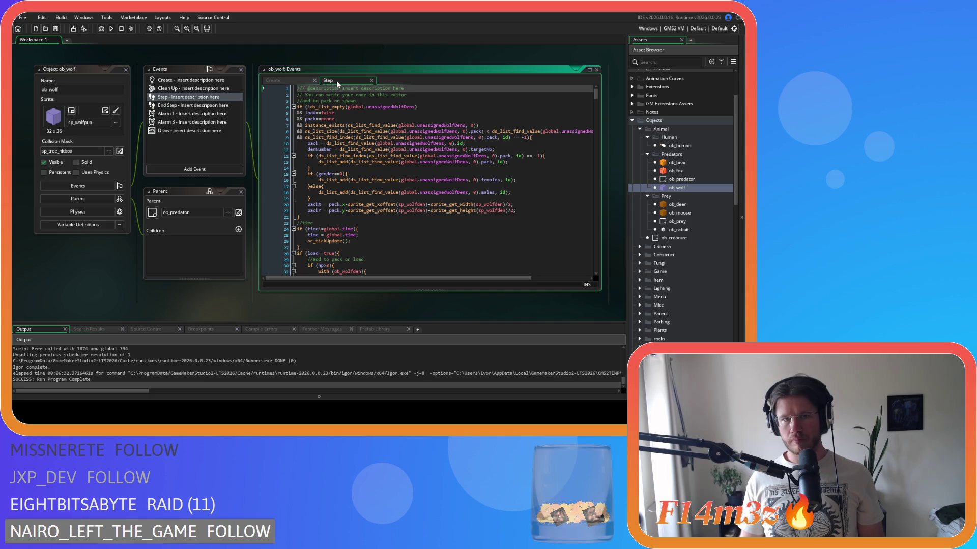
{"action": "scroll", "coordinate": [458, 152], "scroll_direction": "down", "scroll_amount": 10}
{"action": "scroll", "coordinate": [513, 162], "scroll_direction": "down", "scroll_amount": 20}
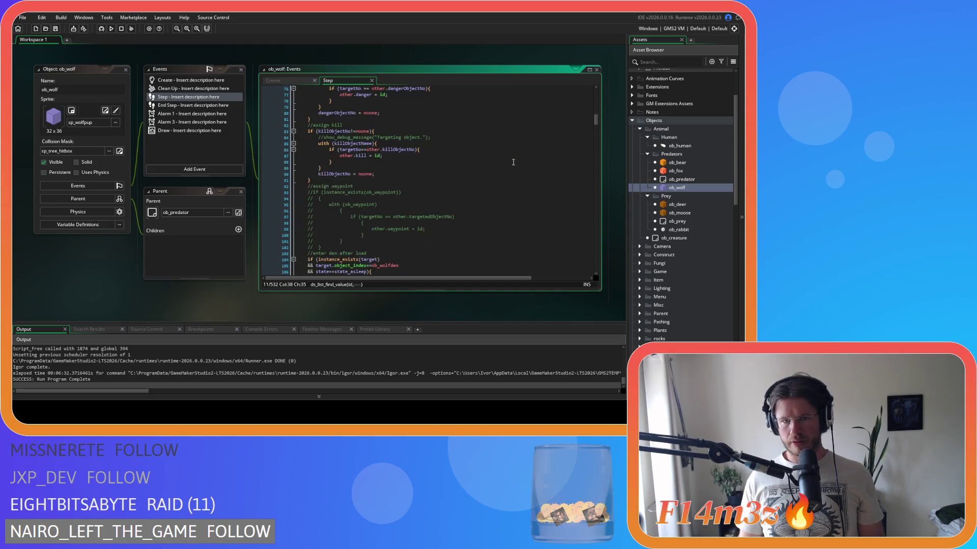
{"action": "scroll", "coordinate": [514, 161], "scroll_direction": "down", "scroll_amount": 20}
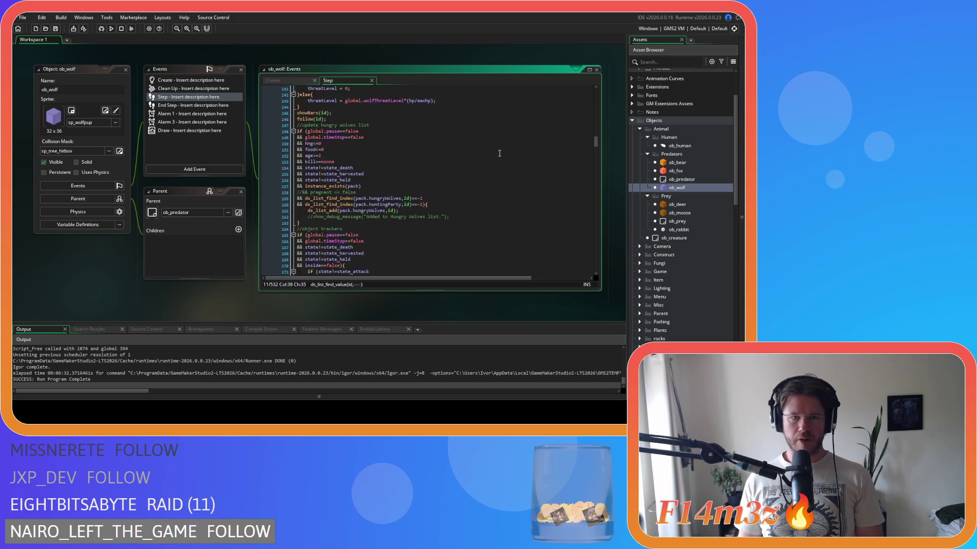
{"action": "scroll", "coordinate": [338, 157], "scroll_direction": "down", "scroll_amount": 17}
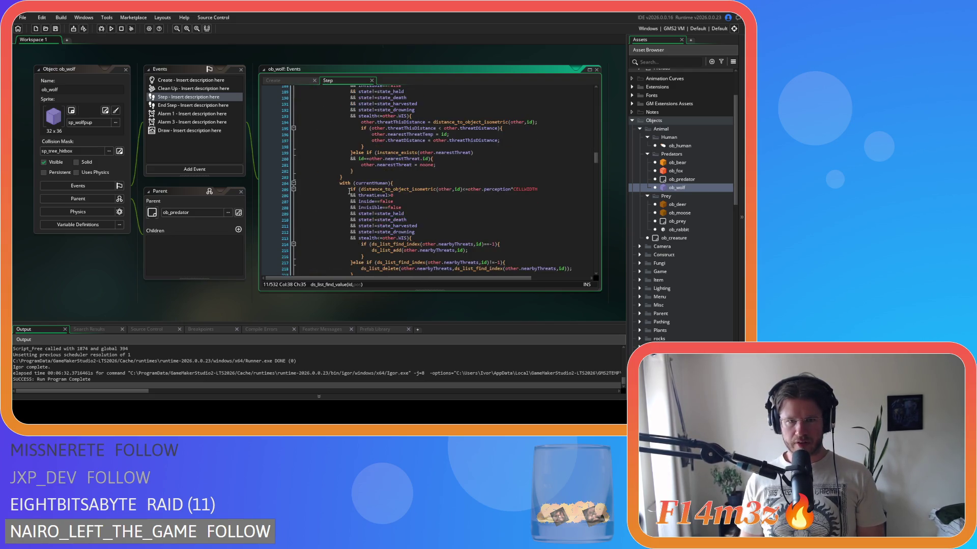
{"action": "scroll", "coordinate": [408, 221], "scroll_direction": "down", "scroll_amount": 8}
{"action": "scroll", "coordinate": [409, 221], "scroll_direction": "down", "scroll_amount": 3}
{"action": "scroll", "coordinate": [409, 221], "scroll_direction": "up", "scroll_amount": 3}
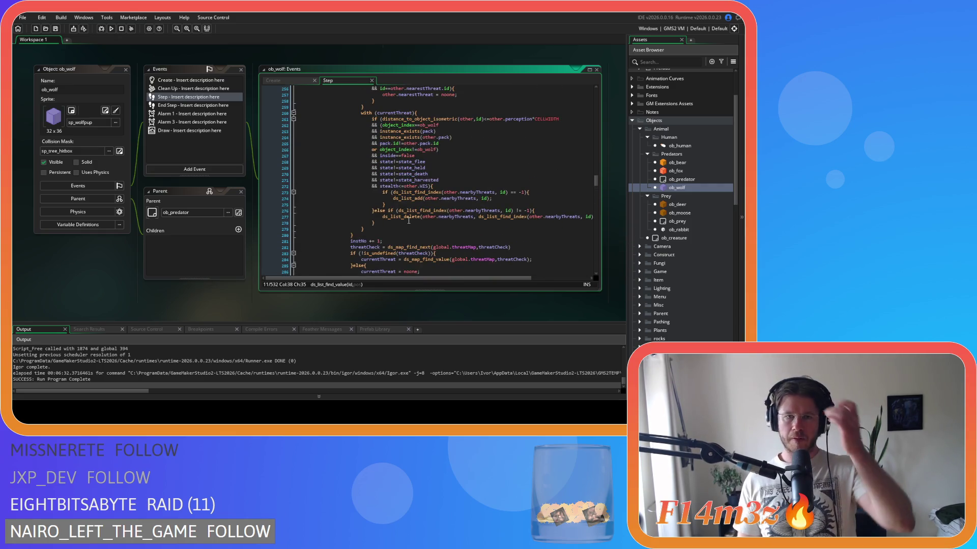
{"action": "scroll", "coordinate": [409, 221], "scroll_direction": "down", "scroll_amount": 20}
{"action": "scroll", "coordinate": [409, 221], "scroll_direction": "down", "scroll_amount": 12}
{"action": "left_click", "coordinate": [396, 189]}
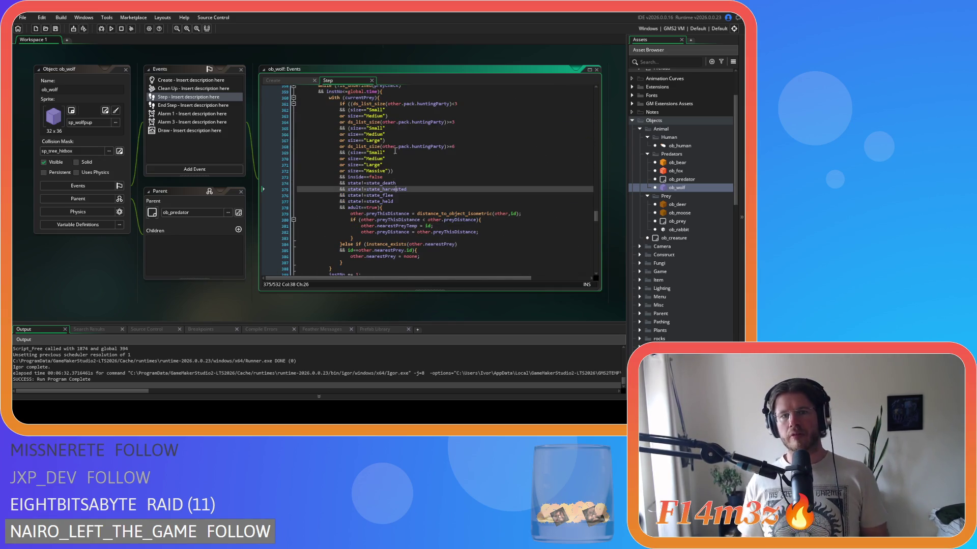
{"action": "scroll", "coordinate": [394, 166], "scroll_direction": "up", "scroll_amount": 1}
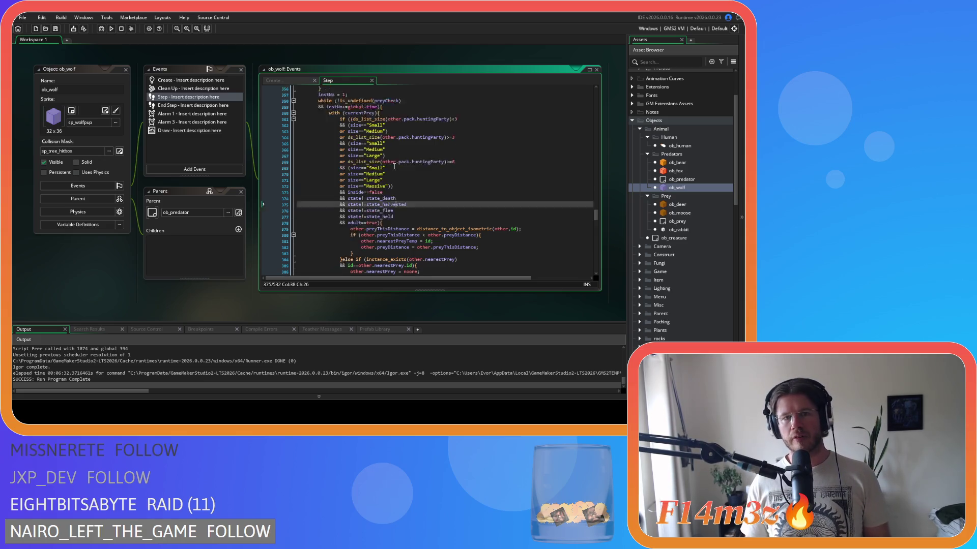
{"action": "scroll", "coordinate": [394, 167], "scroll_direction": "up", "scroll_amount": 1}
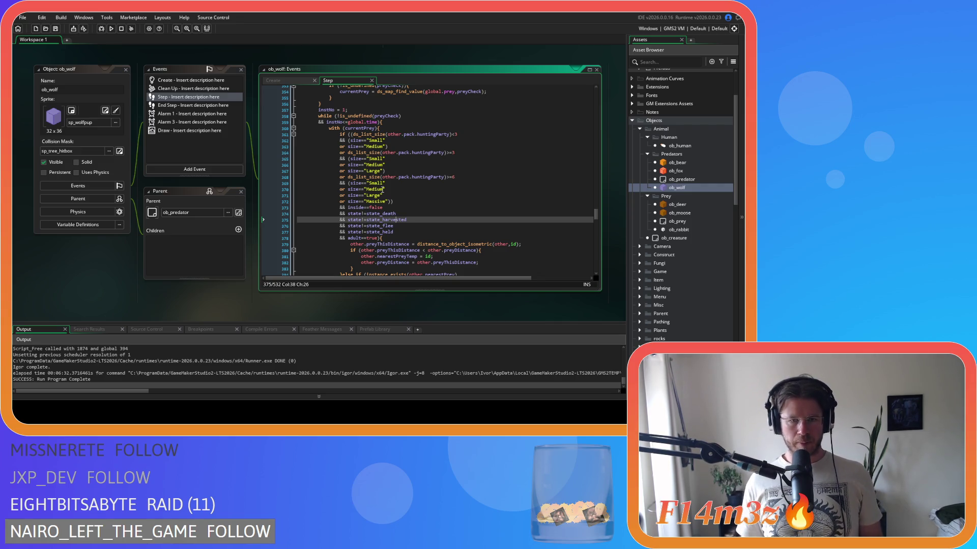
Copy ob_wolf's huntingParty pack-size prey conditions, lines 361–378
{"action": "left_click_drag", "start_coordinate": [377, 238], "coordinate": [356, 173]}
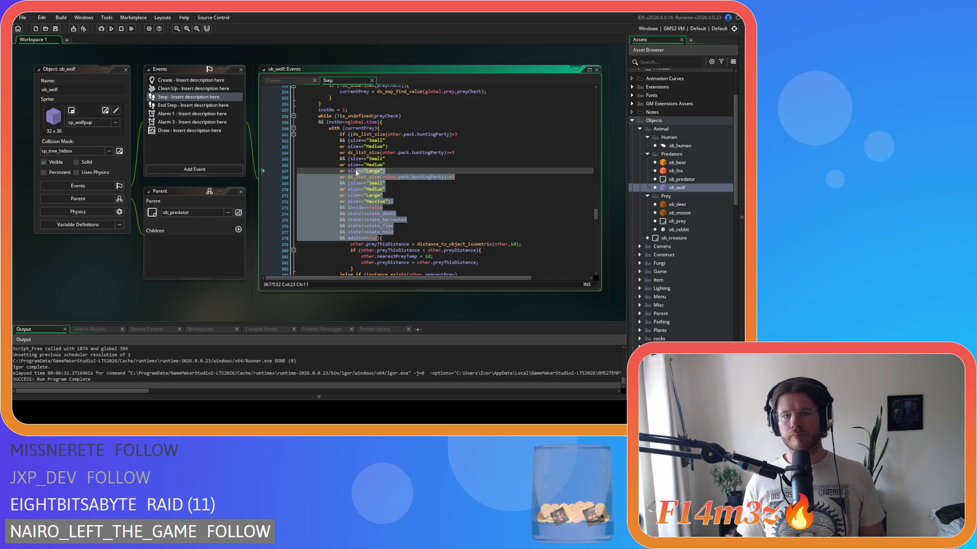
{"action": "left_click_drag", "start_coordinate": [378, 238], "coordinate": [340, 134]}
{"action": "right_click", "coordinate": [356, 161]}
{"action": "left_click", "coordinate": [363, 177]}
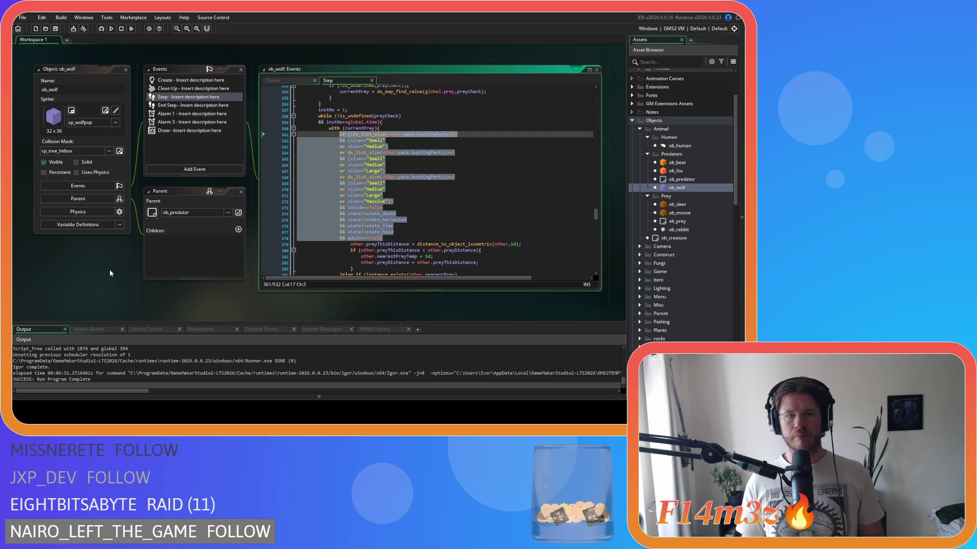
{"action": "scroll", "coordinate": [109, 273], "scroll_direction": "up", "scroll_amount": 5}
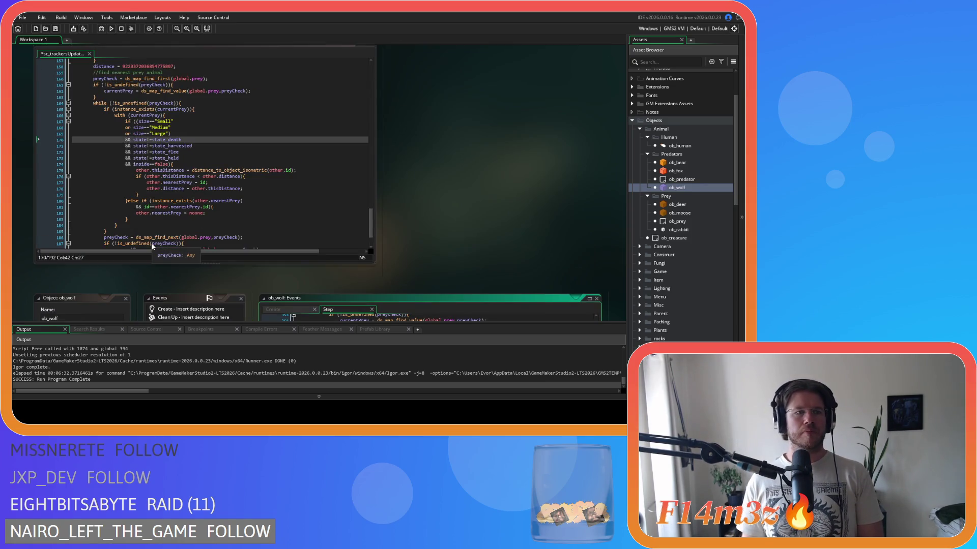
Replace the wolf script's old size/state conditions with the pasted huntingParty block, indented one level
{"action": "scroll", "coordinate": [413, 219], "scroll_direction": "up", "scroll_amount": 1}
{"action": "left_click", "coordinate": [266, 200]}
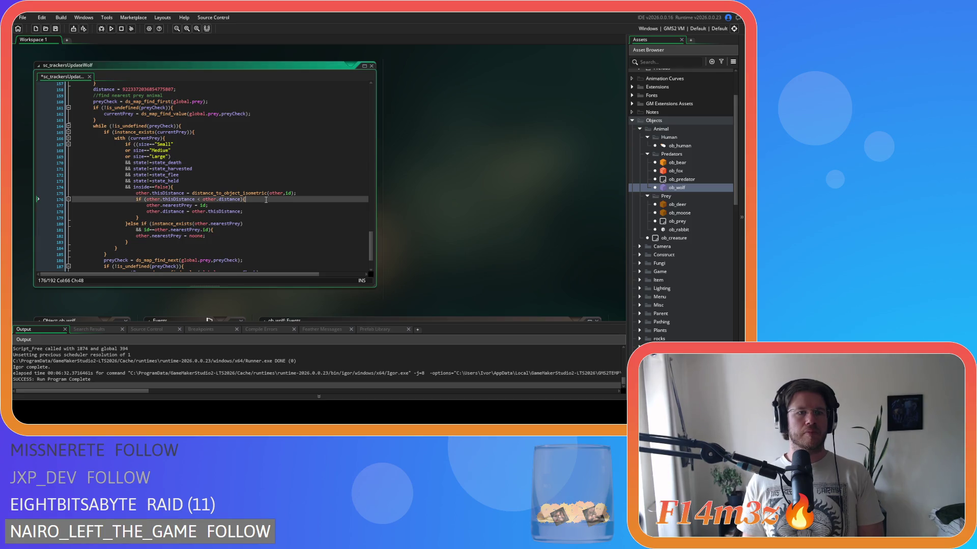
{"action": "left_click_drag", "start_coordinate": [188, 188], "coordinate": [125, 145]}
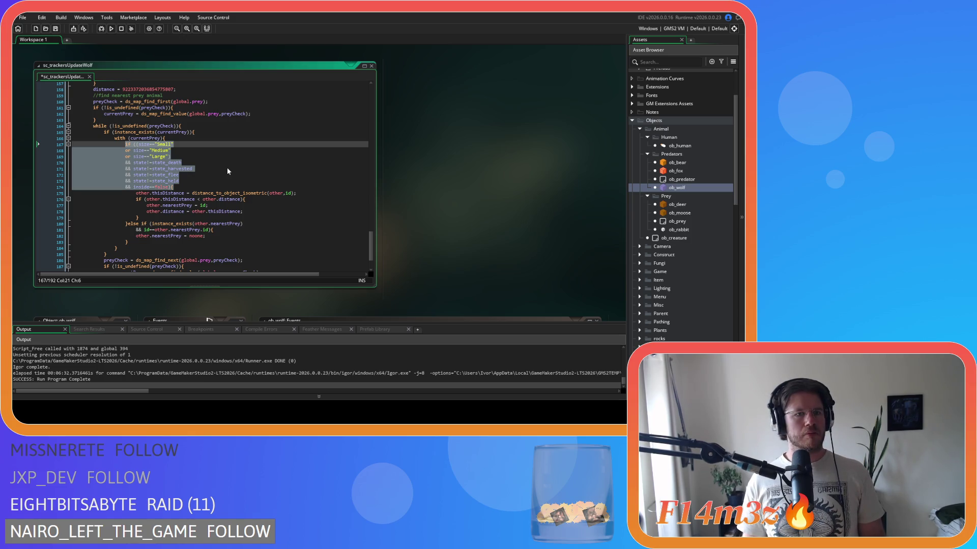
{"action": "key", "text": "ctrl+v"}
{"action": "left_click_drag", "start_coordinate": [165, 248], "coordinate": [73, 150]}
{"action": "key", "text": "Tab"}
Review the pasted pack-size conditions down to the Massive size check
{"action": "left_click", "coordinate": [246, 193]}
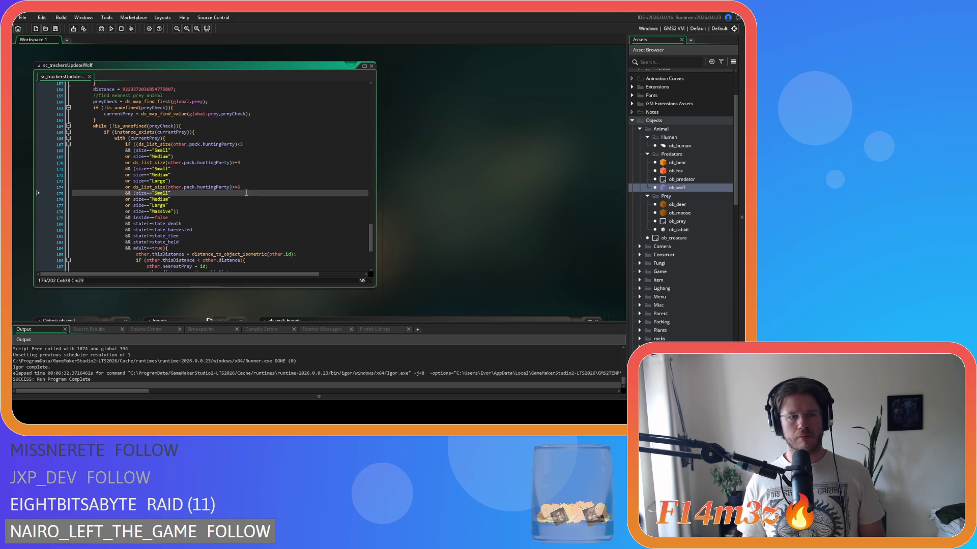
{"action": "scroll", "coordinate": [245, 193], "scroll_direction": "down", "scroll_amount": 5}
{"action": "scroll", "coordinate": [246, 193], "scroll_direction": "up", "scroll_amount": 10}
{"action": "scroll", "coordinate": [246, 193], "scroll_direction": "up", "scroll_amount": 7}
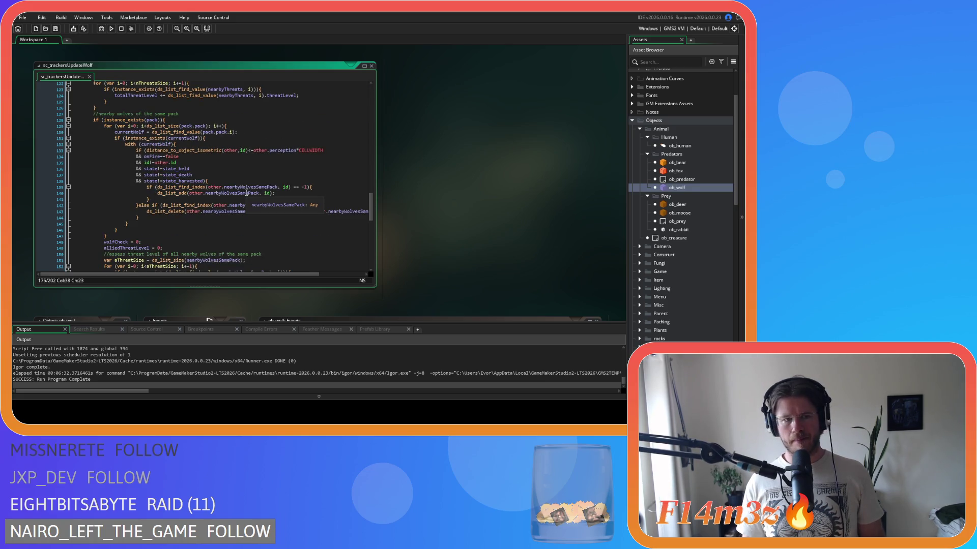
{"action": "scroll", "coordinate": [246, 192], "scroll_direction": "up", "scroll_amount": 3}
{"action": "scroll", "coordinate": [246, 193], "scroll_direction": "down", "scroll_amount": 15}
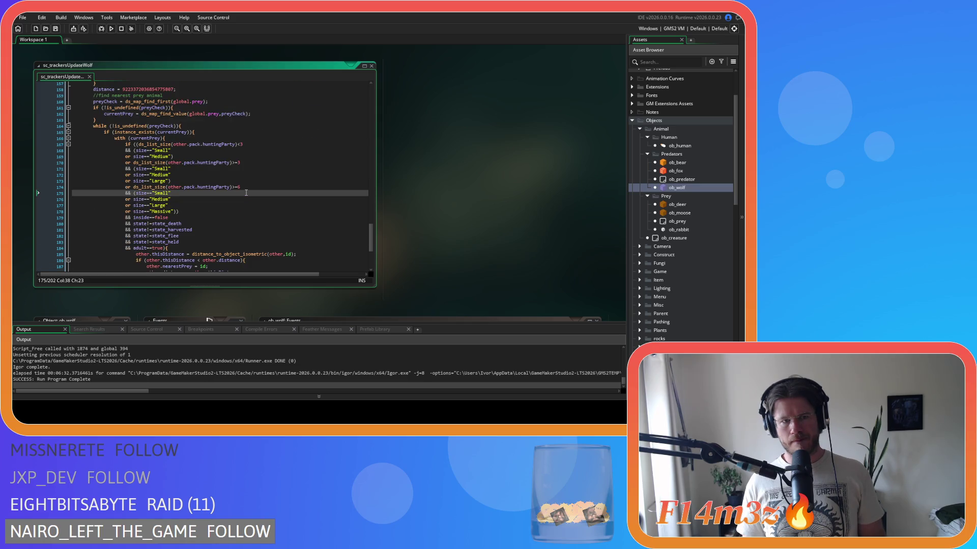
{"action": "key", "text": "Left"}
{"action": "left_click", "coordinate": [240, 210]}
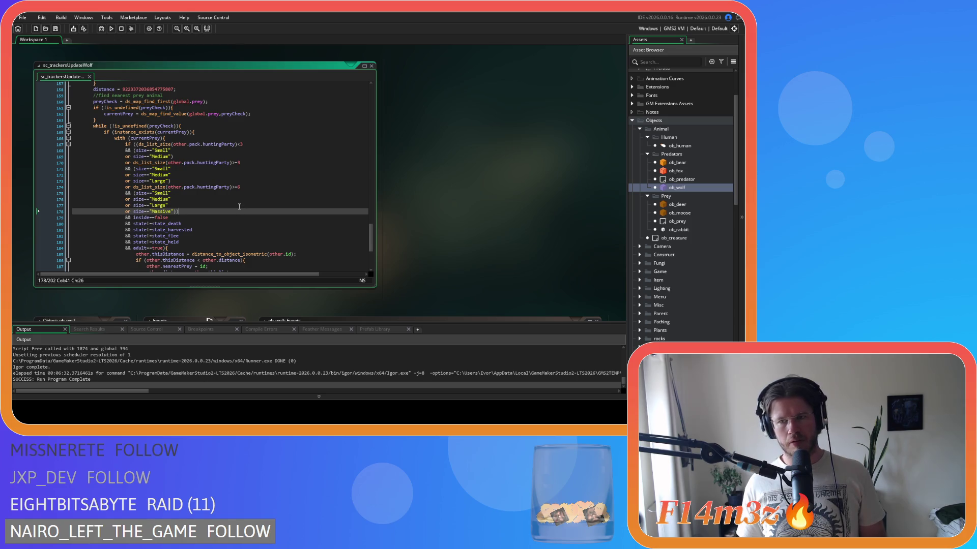
{"action": "scroll", "coordinate": [284, 209], "scroll_direction": "up", "scroll_amount": 3}
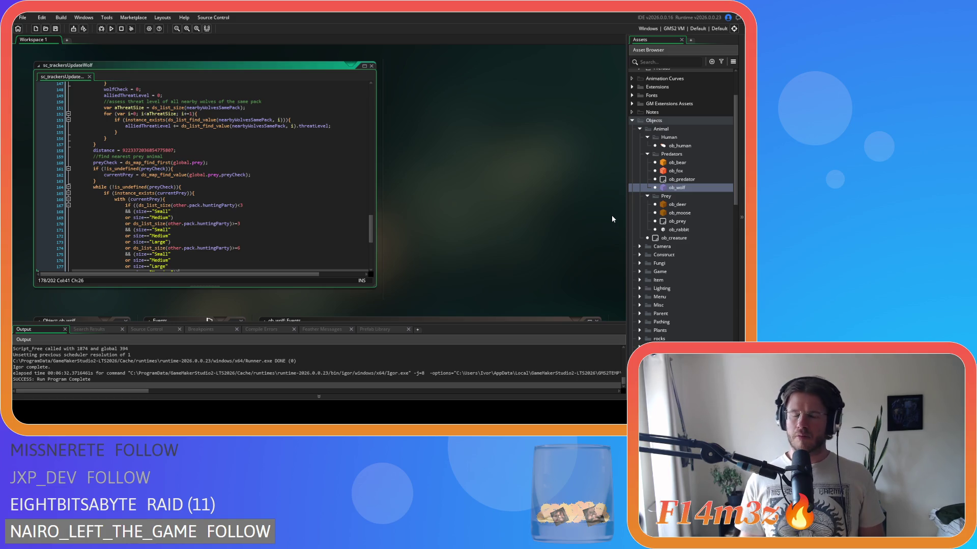
Open the sc_trackersUpdate script from the Asset Browser
{"action": "scroll", "coordinate": [706, 209], "scroll_direction": "down", "scroll_amount": 5}
{"action": "scroll", "coordinate": [707, 209], "scroll_direction": "down", "scroll_amount": 10}
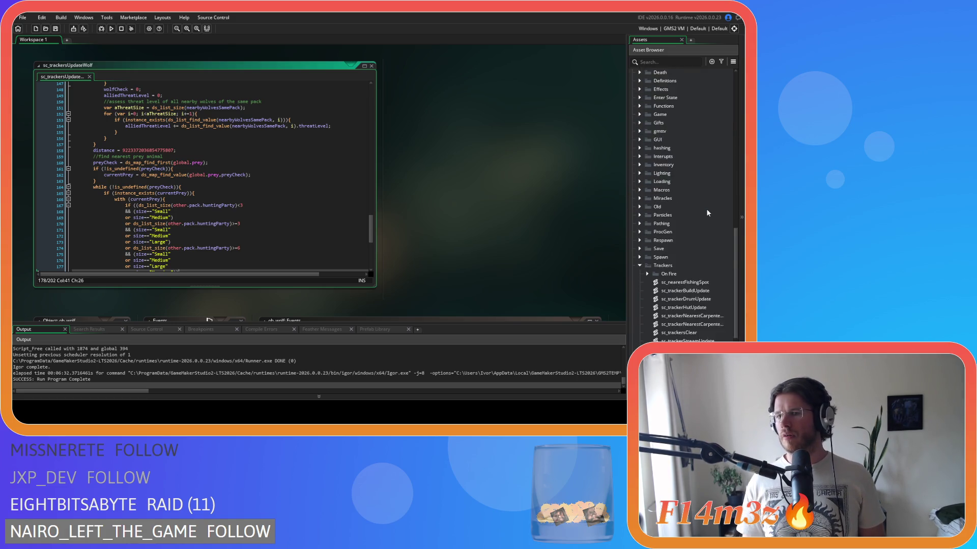
{"action": "double_click", "coordinate": [702, 260]}
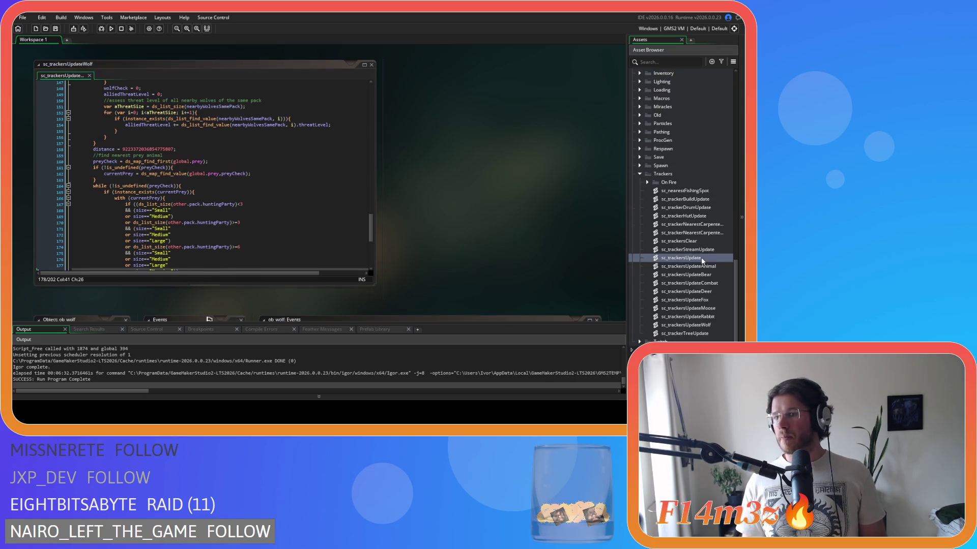
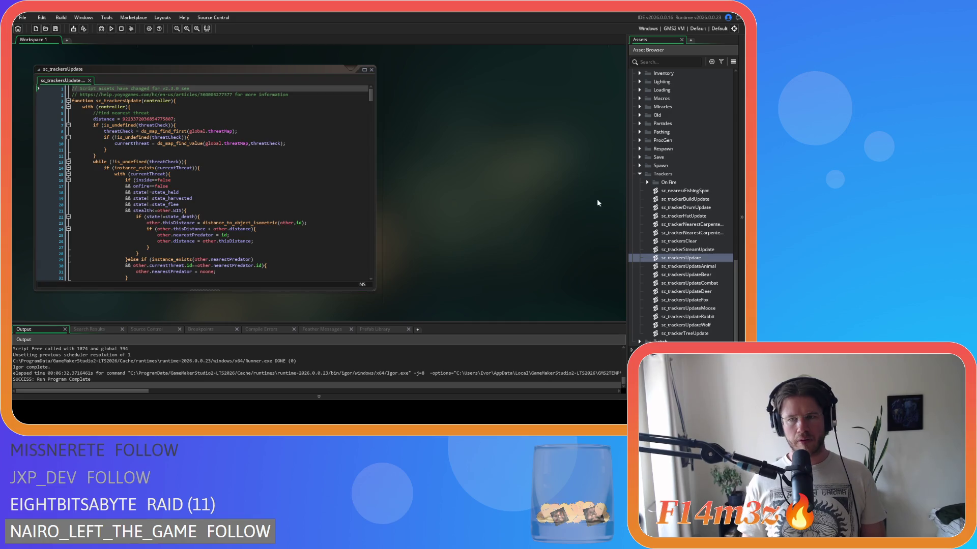
Expand the Scripts > Game folder and open the sc_drop script
{"action": "scroll", "coordinate": [655, 174], "scroll_direction": "up", "scroll_amount": 7}
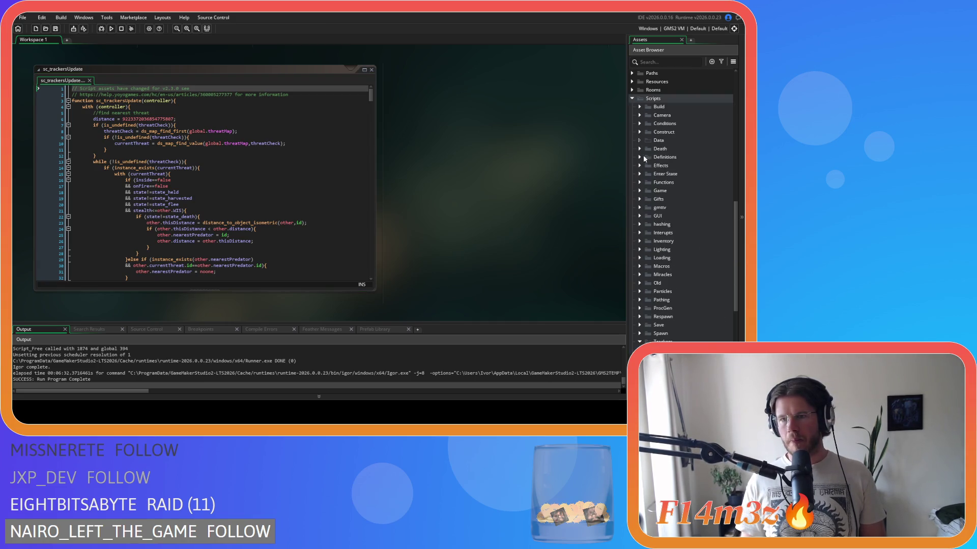
{"action": "left_click", "coordinate": [639, 191]}
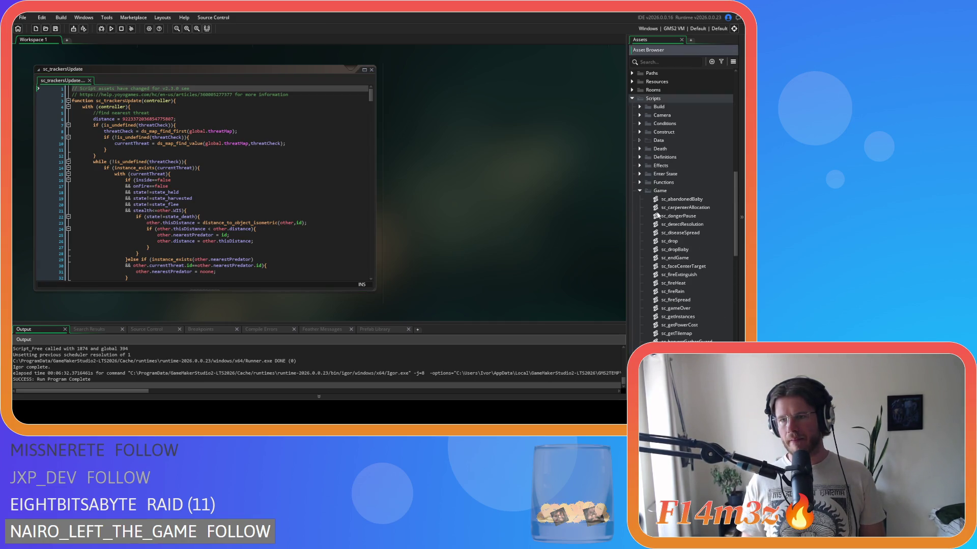
{"action": "double_click", "coordinate": [689, 239]}
Read through the sc_drop code, then close its editor
{"action": "left_click_drag", "start_coordinate": [371, 94], "coordinate": [377, 121]}
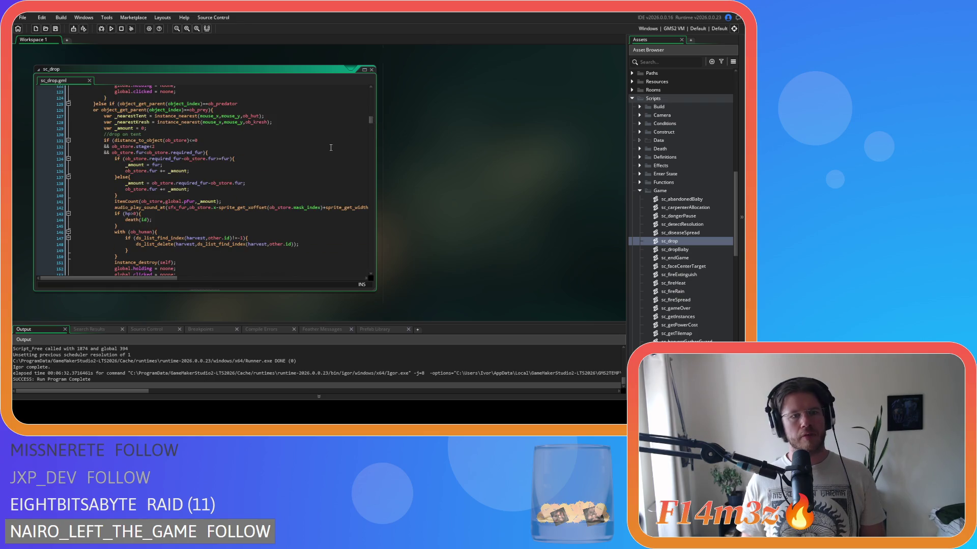
{"action": "scroll", "coordinate": [328, 150], "scroll_direction": "down", "scroll_amount": 15}
{"action": "scroll", "coordinate": [327, 150], "scroll_direction": "down", "scroll_amount": 20}
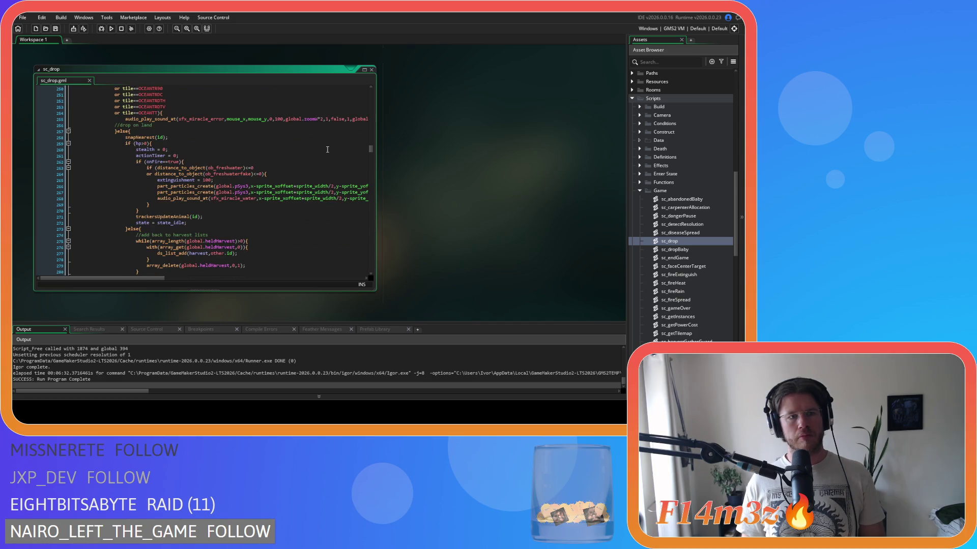
{"action": "scroll", "coordinate": [327, 150], "scroll_direction": "down", "scroll_amount": 13}
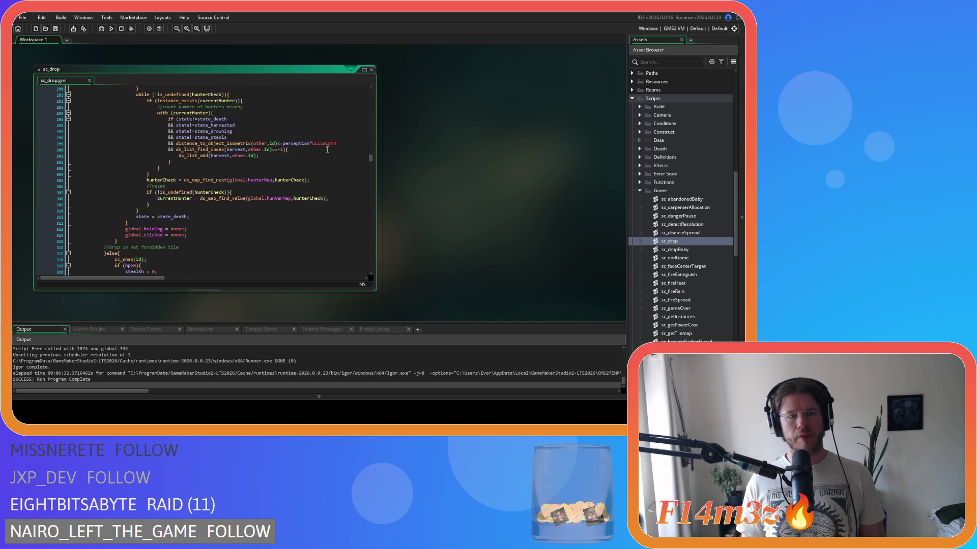
{"action": "scroll", "coordinate": [328, 150], "scroll_direction": "up", "scroll_amount": 4}
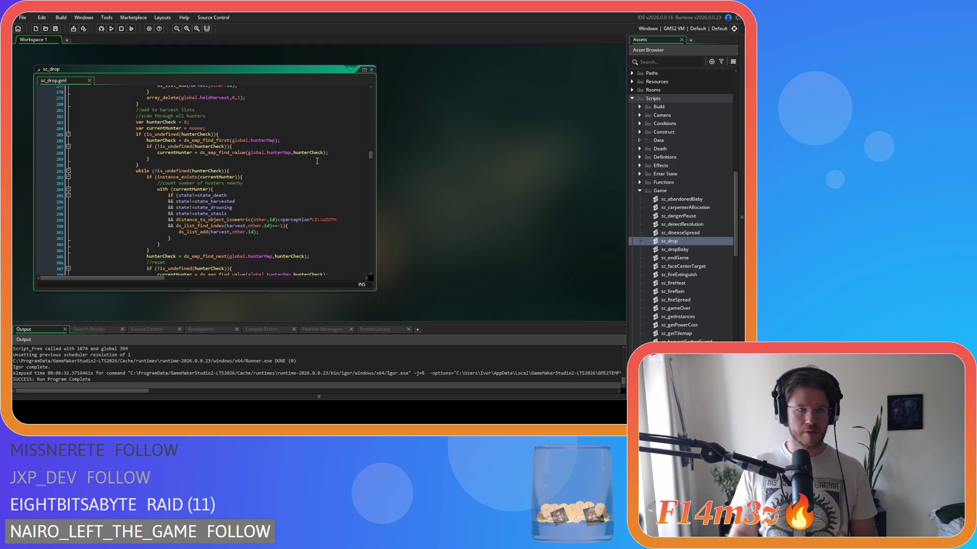
{"action": "scroll", "coordinate": [298, 170], "scroll_direction": "down", "scroll_amount": 3}
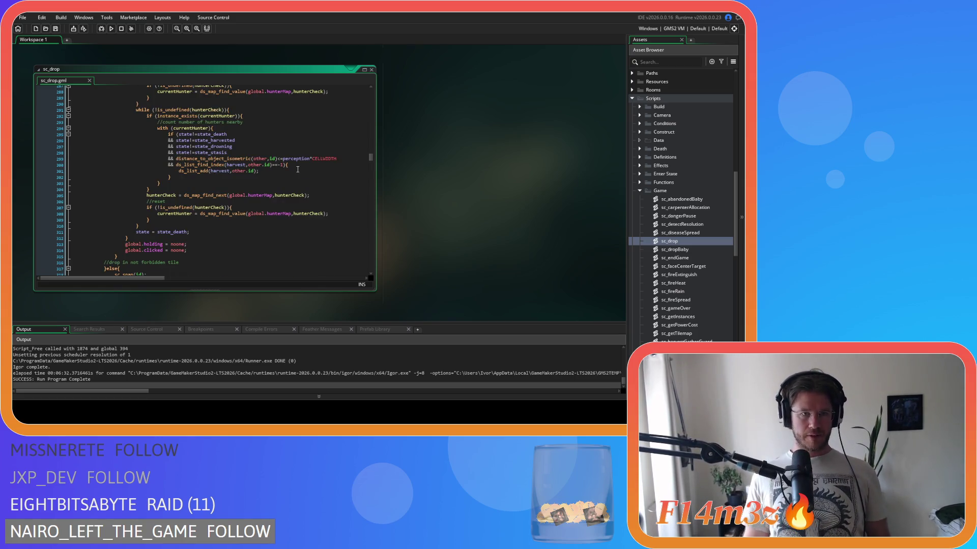
{"action": "scroll", "coordinate": [298, 169], "scroll_direction": "down", "scroll_amount": 2}
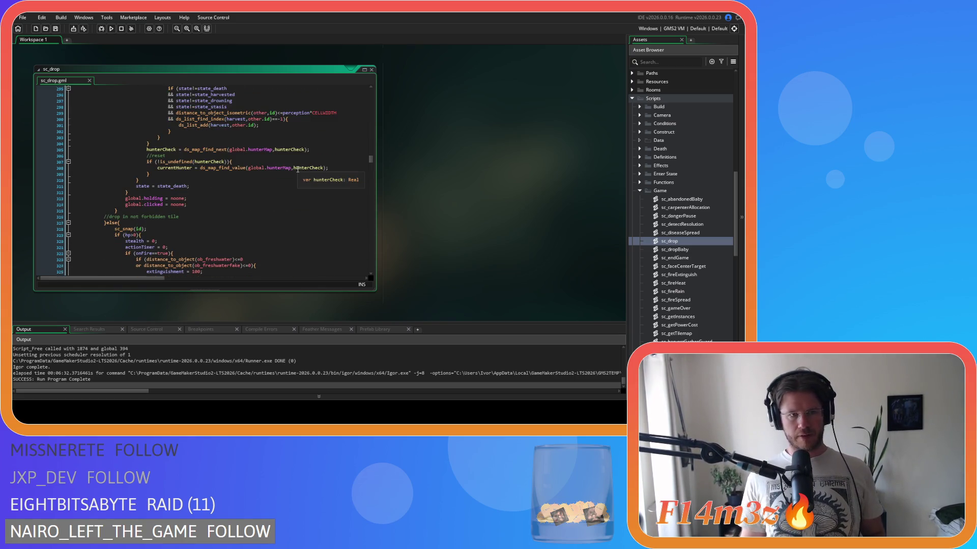
{"action": "scroll", "coordinate": [297, 170], "scroll_direction": "down", "scroll_amount": 6}
{"action": "scroll", "coordinate": [297, 169], "scroll_direction": "up", "scroll_amount": 2}
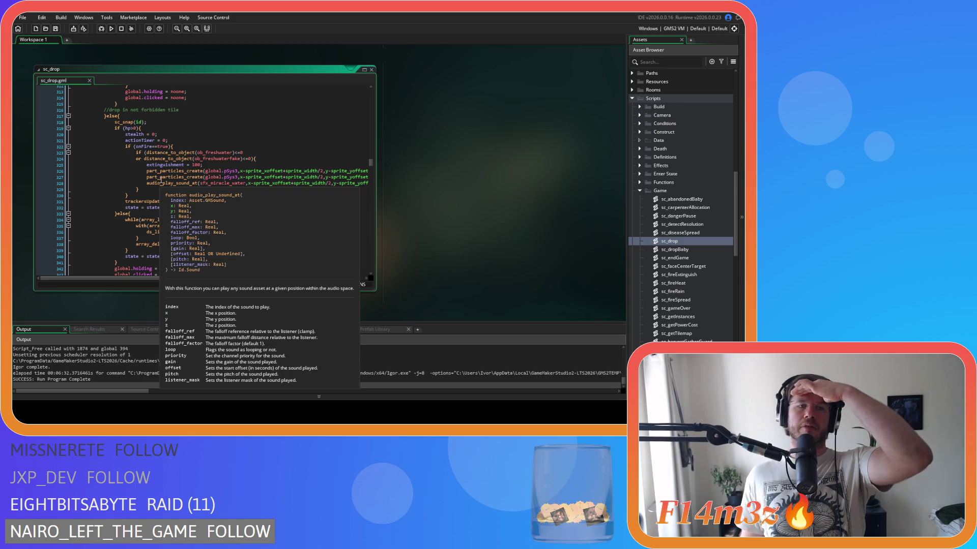
{"action": "mouse_move", "coordinate": [278, 173]}
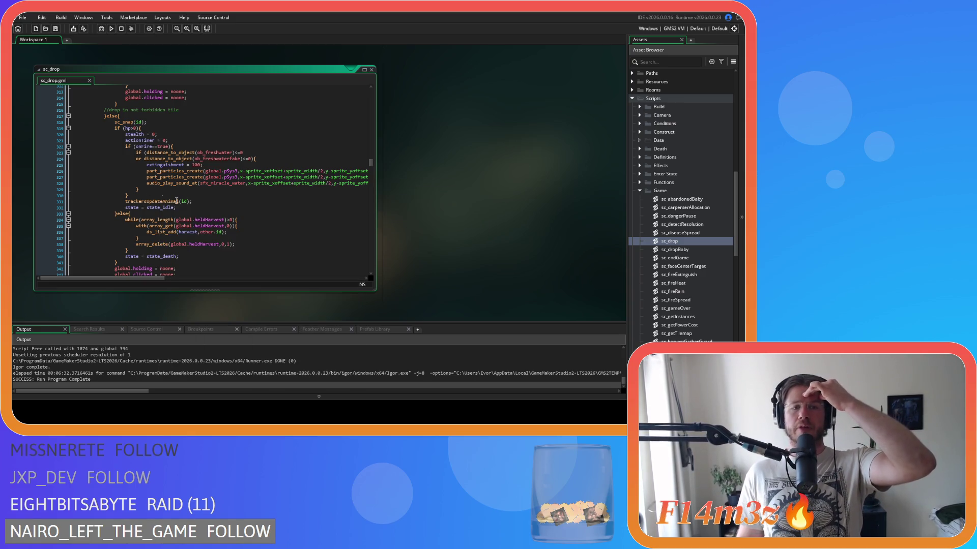
{"action": "left_click", "coordinate": [371, 70]}
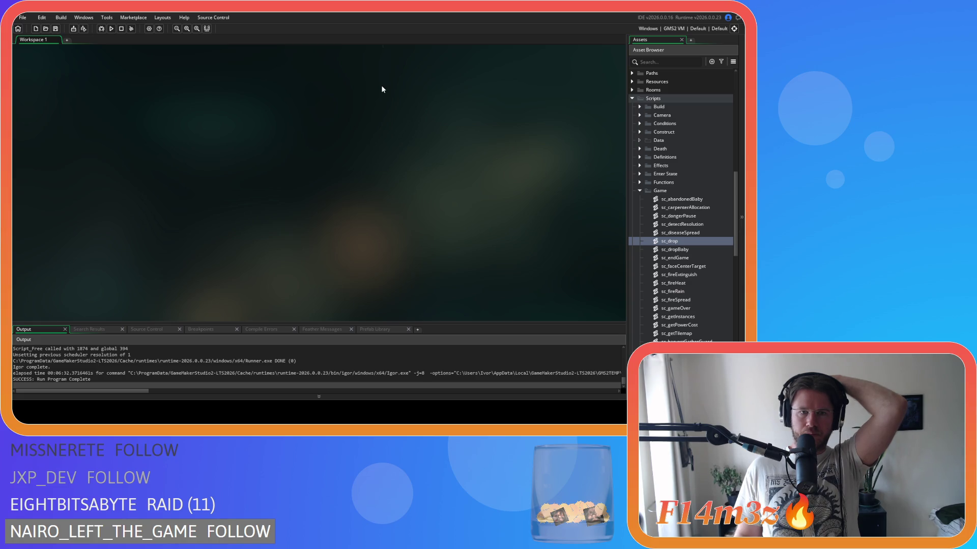
{"action": "double_click", "coordinate": [675, 242]}
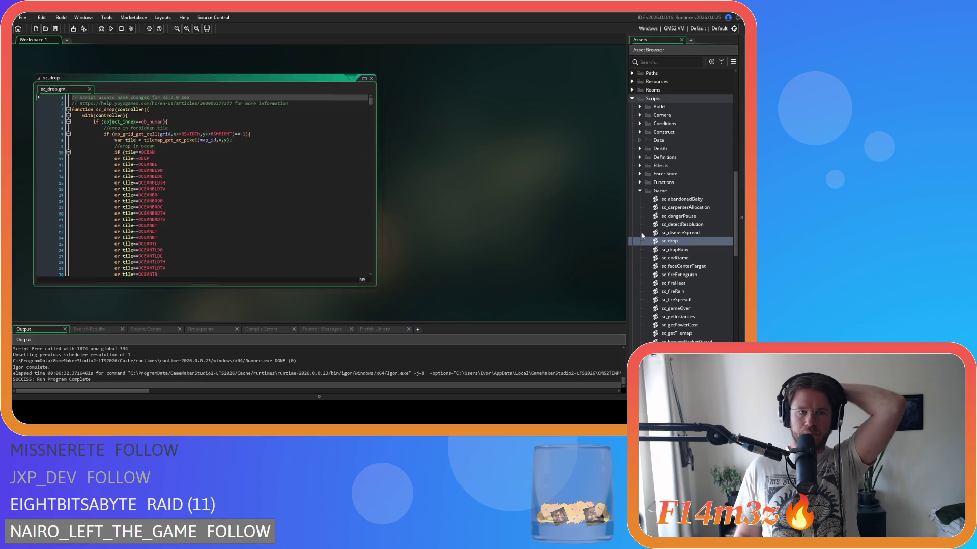
{"action": "left_click_drag", "start_coordinate": [372, 94], "coordinate": [375, 104]}
{"action": "scroll", "coordinate": [374, 114], "scroll_direction": "down", "scroll_amount": 10}
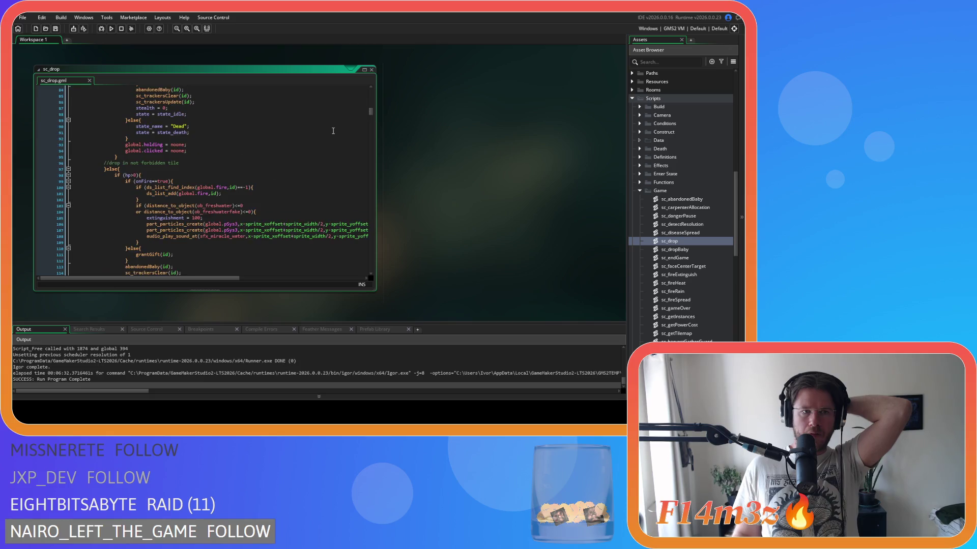
{"action": "left_click", "coordinate": [202, 148]}
{"action": "key", "text": "shift+Home"}
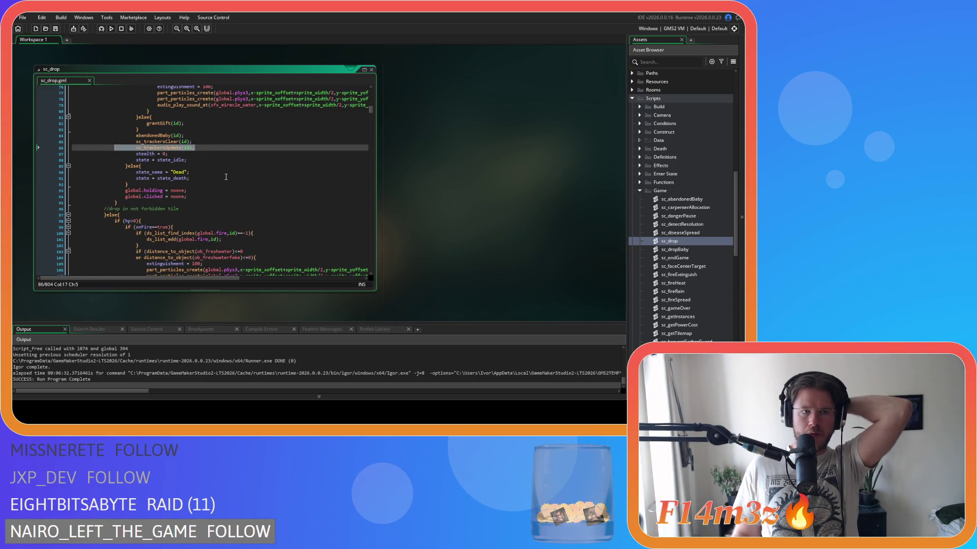
{"action": "key", "text": "Up"}
{"action": "key", "text": "F12"}
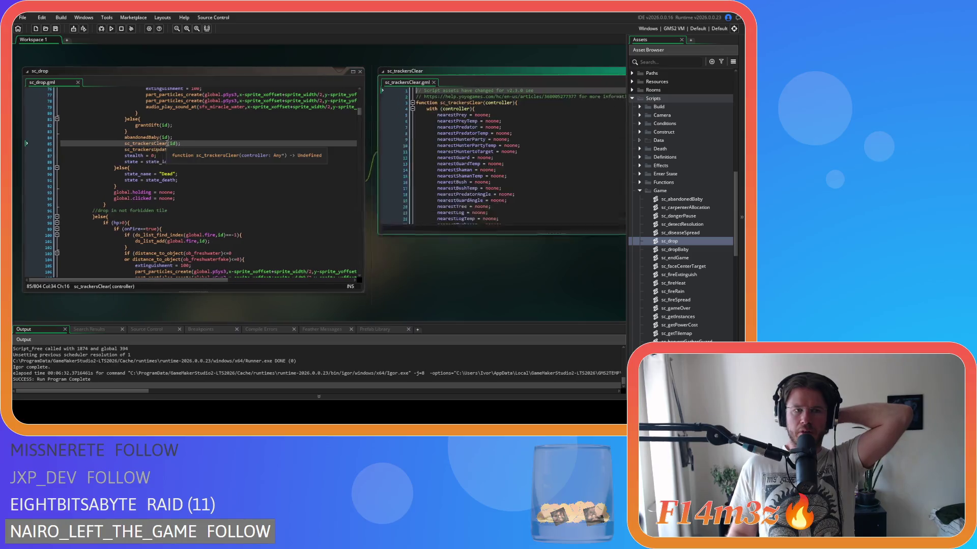
{"action": "scroll", "coordinate": [462, 177], "scroll_direction": "up", "scroll_amount": 5}
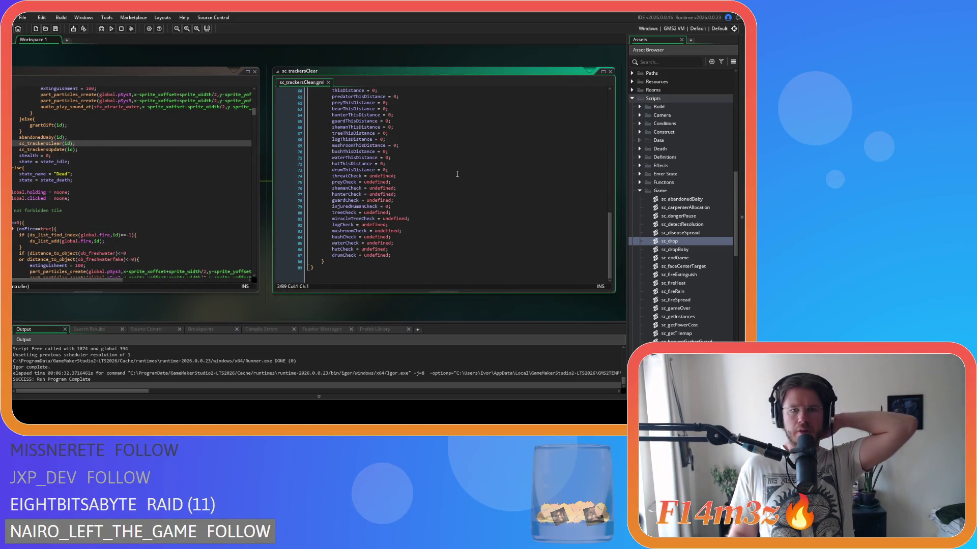
{"action": "left_click", "coordinate": [610, 71]}
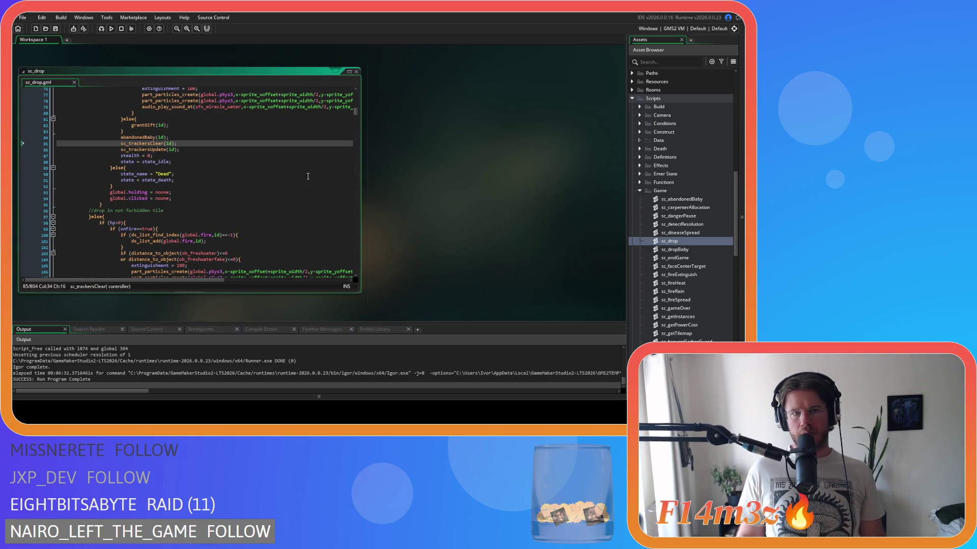
{"action": "double_click", "coordinate": [352, 75]}
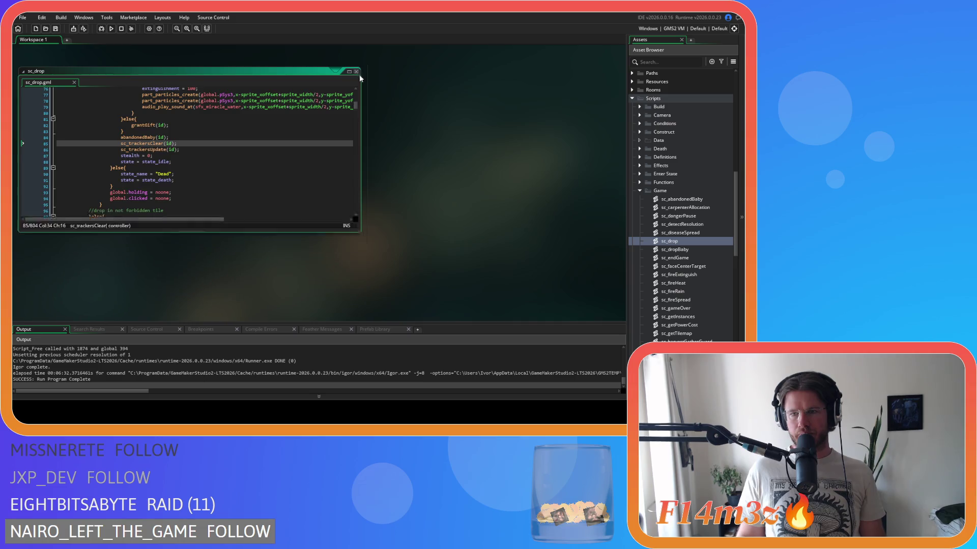
{"action": "scroll", "coordinate": [697, 240], "scroll_direction": "down", "scroll_amount": 3}
{"action": "left_click", "coordinate": [630, 121]}
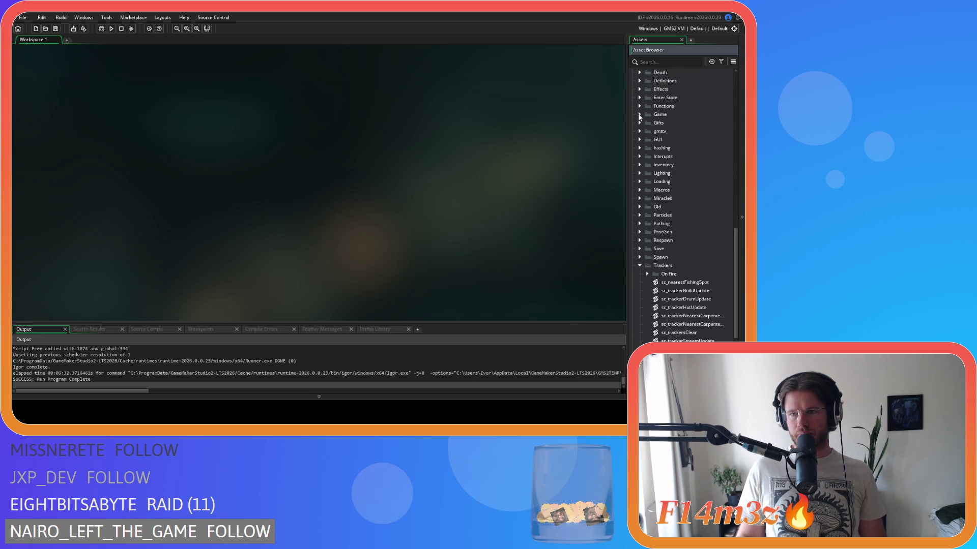
Select sc_trackersUpdateWolf in Scripts > Trackers and open it next to ob_wolf
{"action": "scroll", "coordinate": [661, 196], "scroll_direction": "down", "scroll_amount": 5}
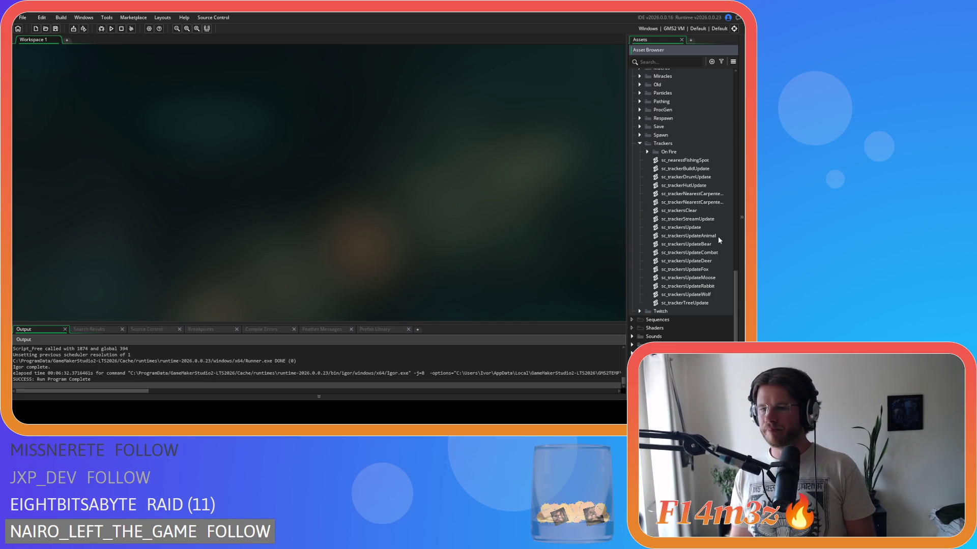
{"action": "left_click", "coordinate": [695, 295]}
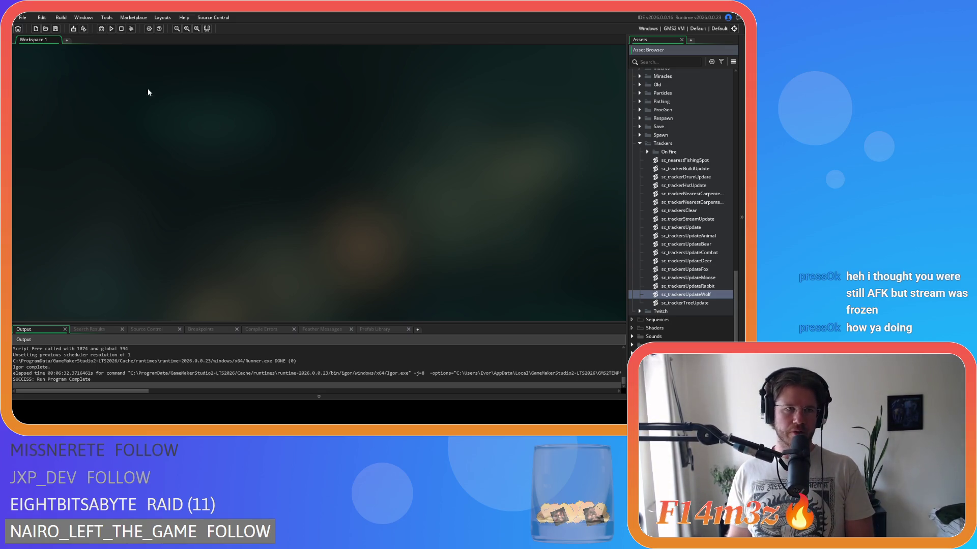
{"action": "left_click", "coordinate": [56, 74]}
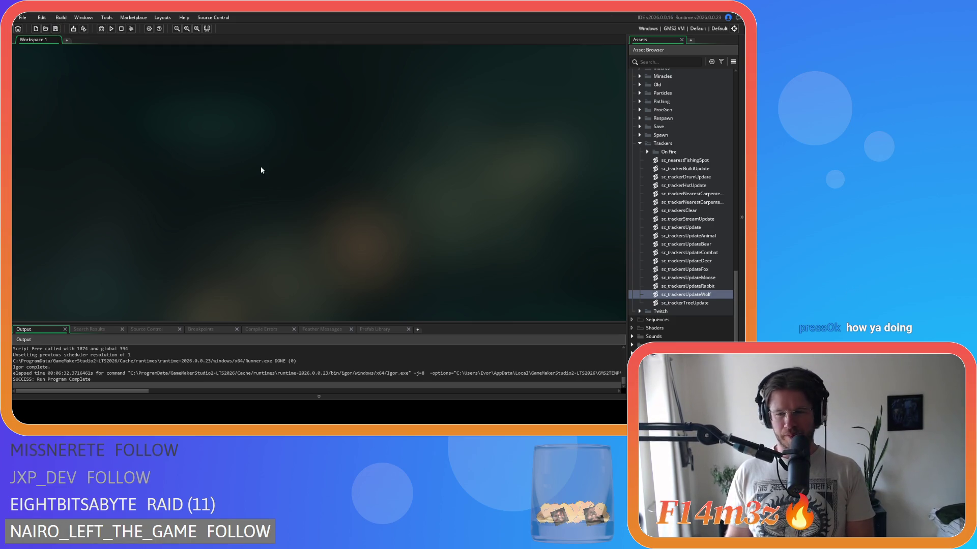
{"action": "left_click", "coordinate": [702, 294]}
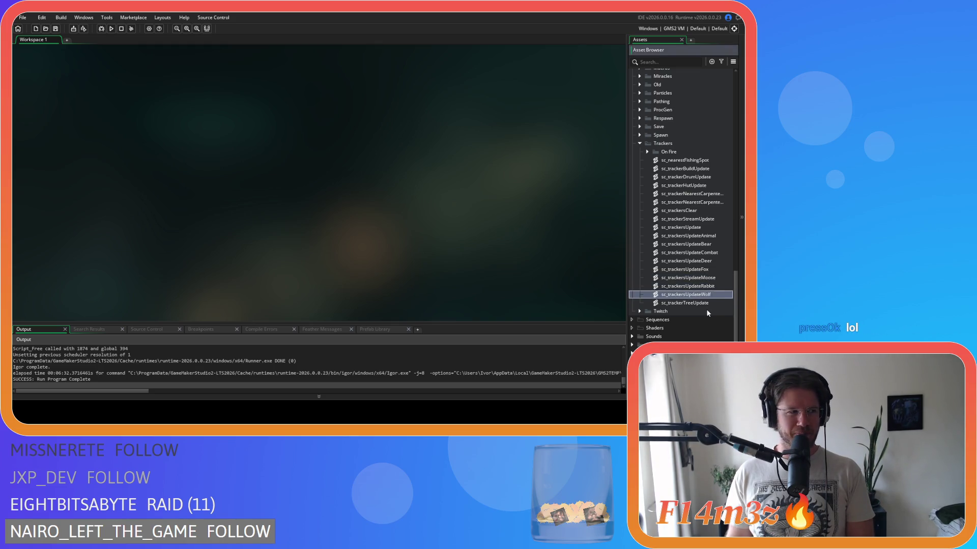
{"action": "key", "text": "Up"}
{"action": "key", "text": "Down"}
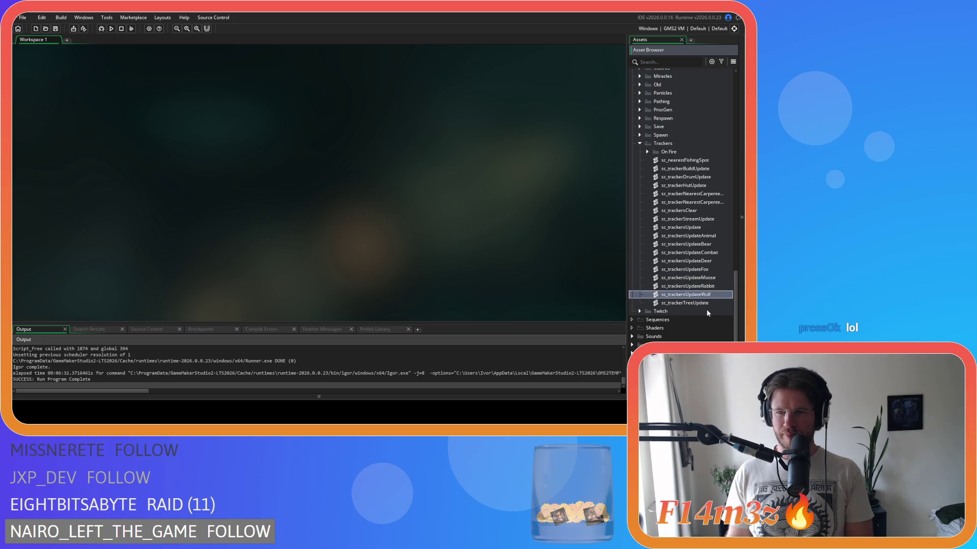
{"action": "key", "text": "Up"}
{"action": "key", "text": "Down"}
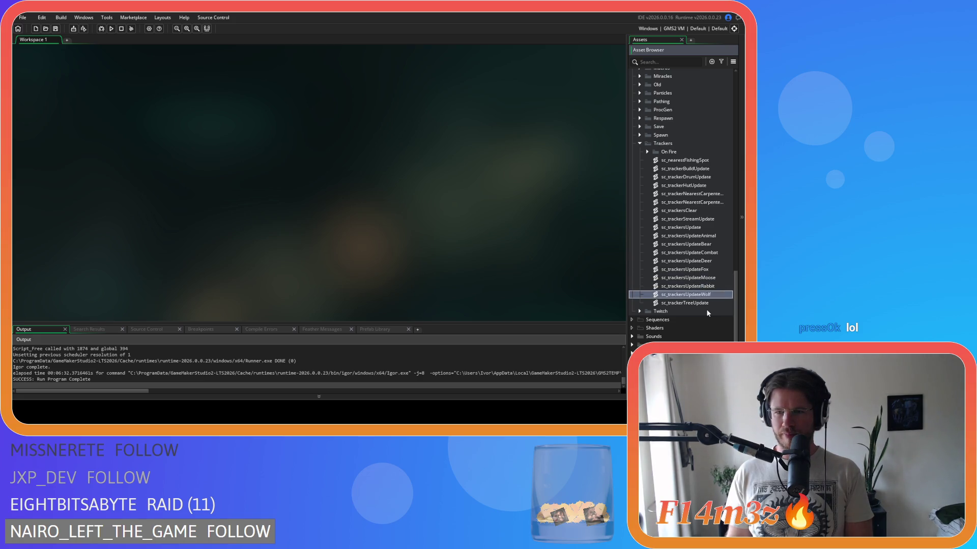
{"action": "key", "text": "Up"}
{"action": "key", "text": "Down"}
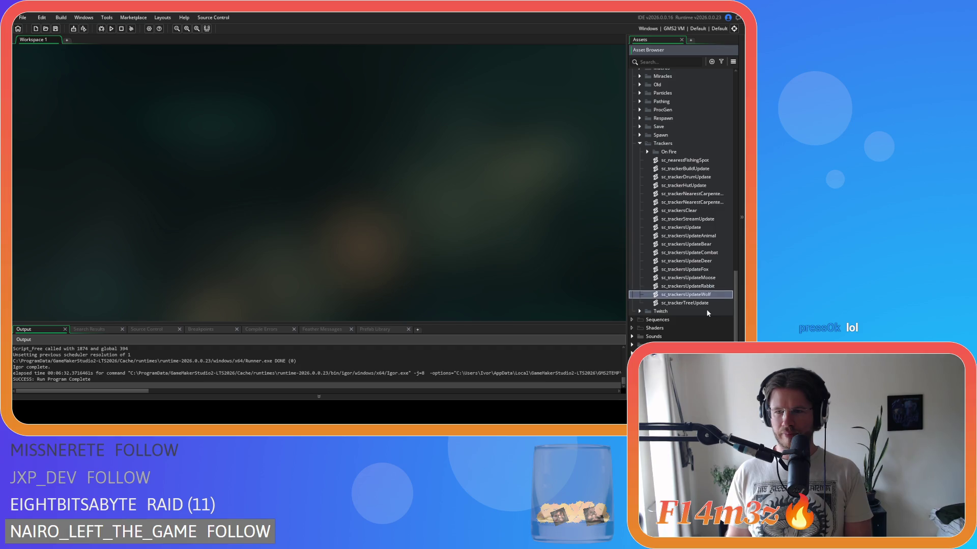
{"action": "key", "text": "Down"}
{"action": "key", "text": "Up"}
{"action": "key", "text": "Return"}
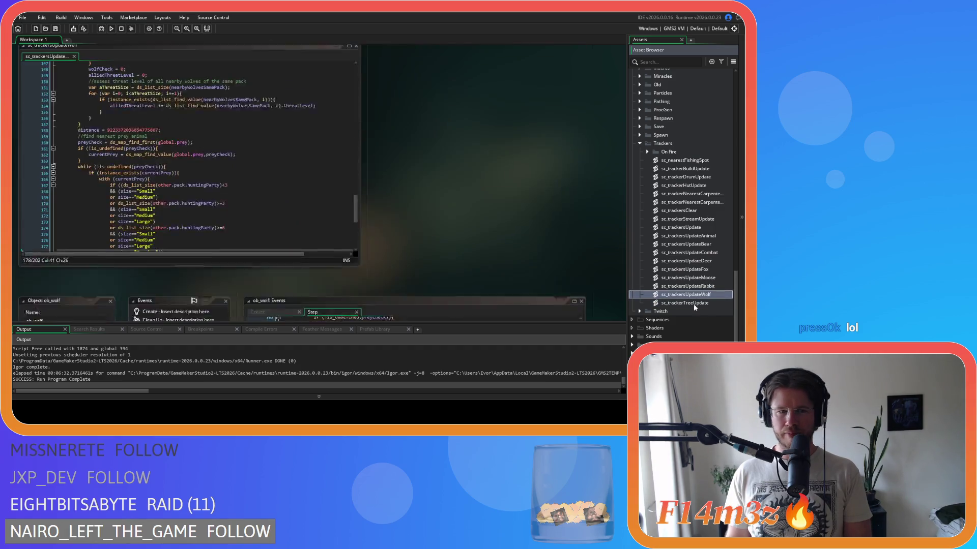
{"action": "scroll", "coordinate": [309, 178], "scroll_direction": "down", "scroll_amount": 2}
{"action": "left_click", "coordinate": [308, 192]}
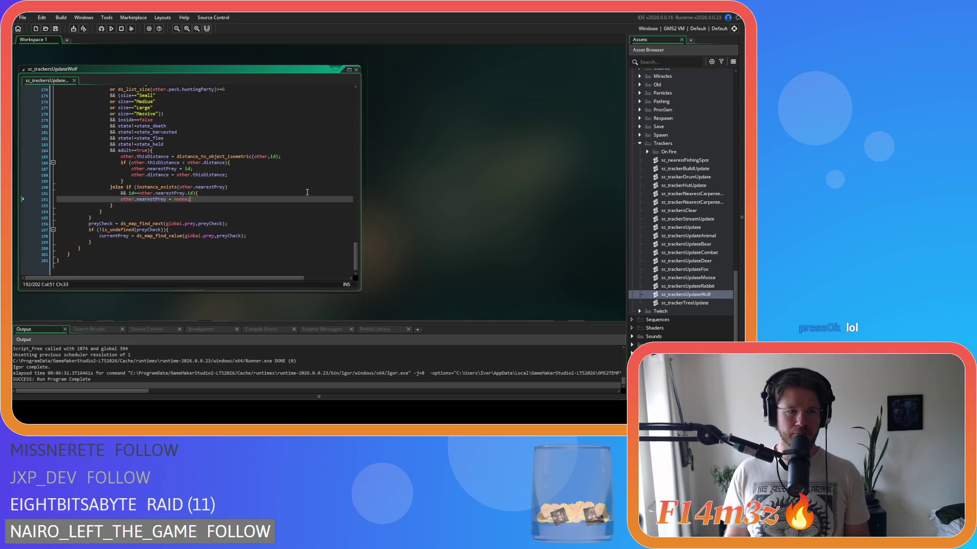
{"action": "key", "text": "Down"}
{"action": "key", "text": "Down"}
{"action": "key", "text": "Down"}
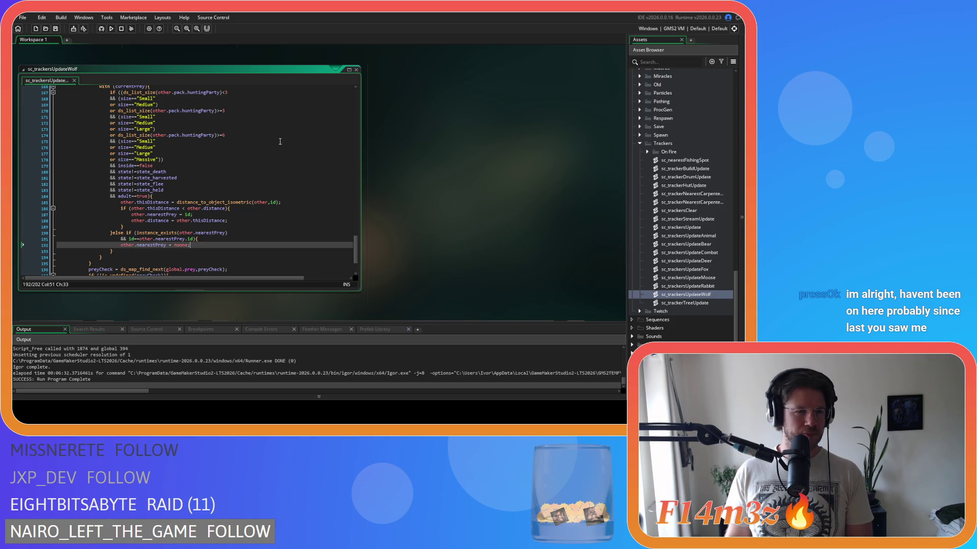
{"action": "left_click", "coordinate": [356, 69]}
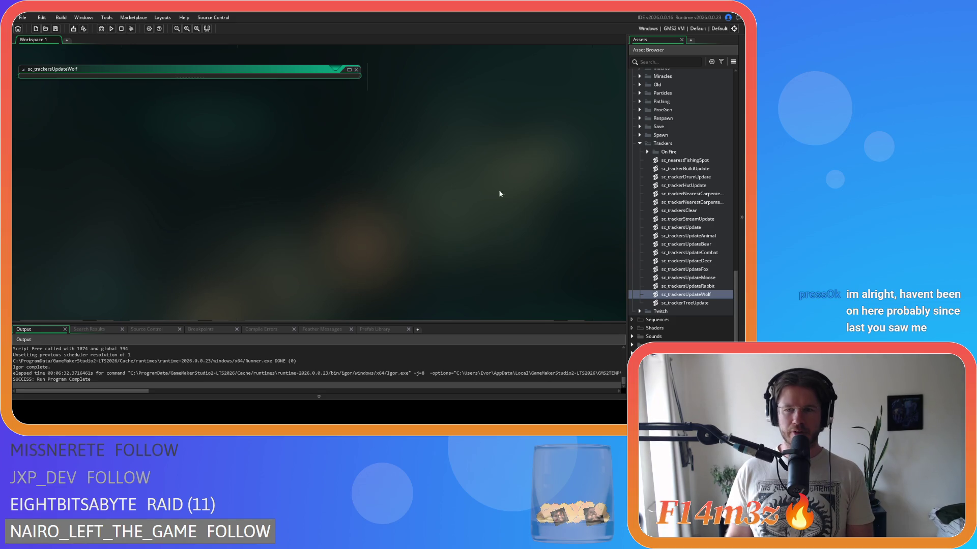
{"action": "left_click", "coordinate": [724, 286]}
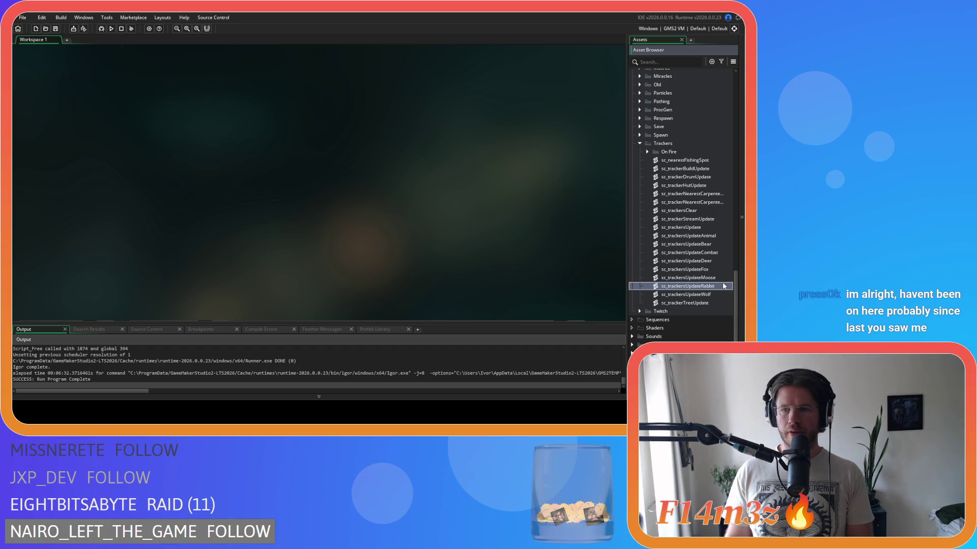
{"action": "key", "text": "Up"}
{"action": "key", "text": "Up"}
{"action": "key", "text": "Up"}
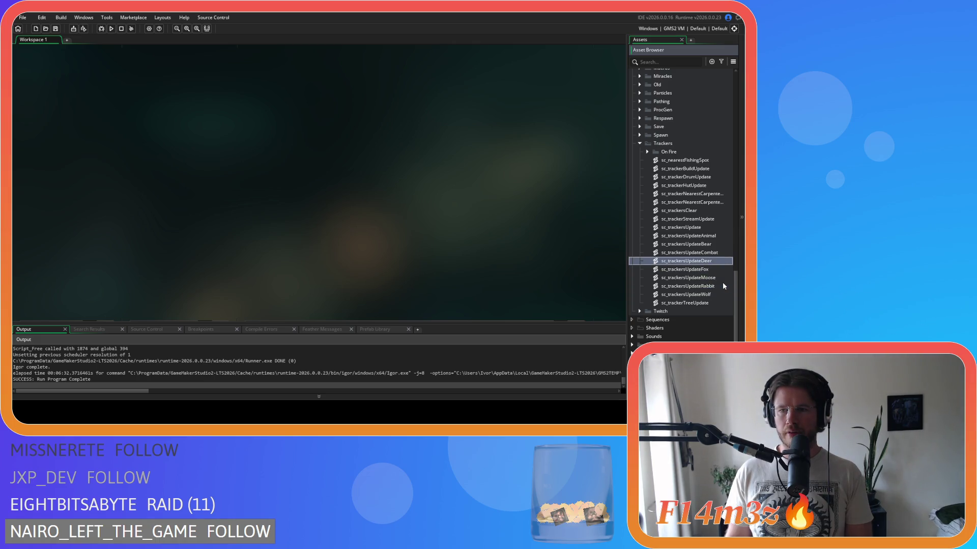
{"action": "key", "text": "Up"}
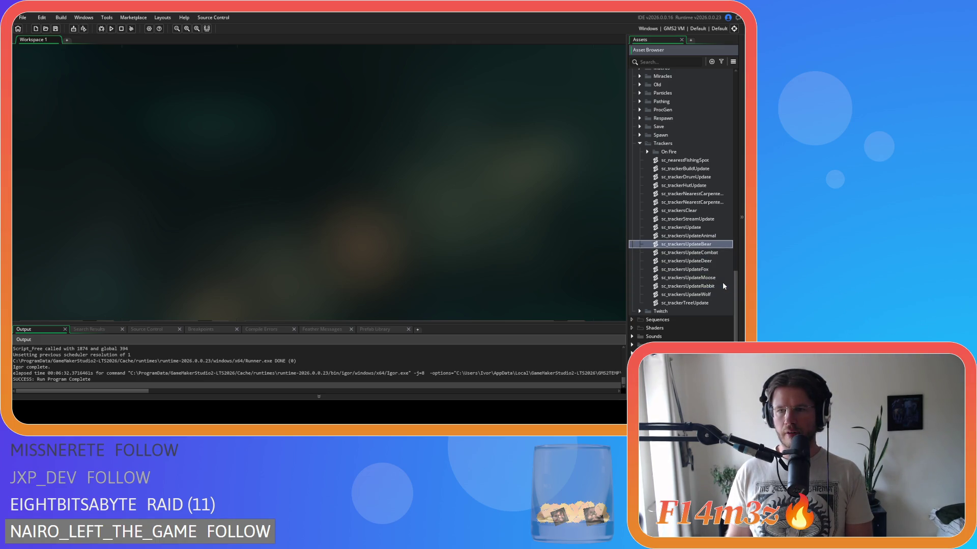
{"action": "key", "text": "Down"}
{"action": "key", "text": "Down"}
{"action": "key", "text": "Down"}
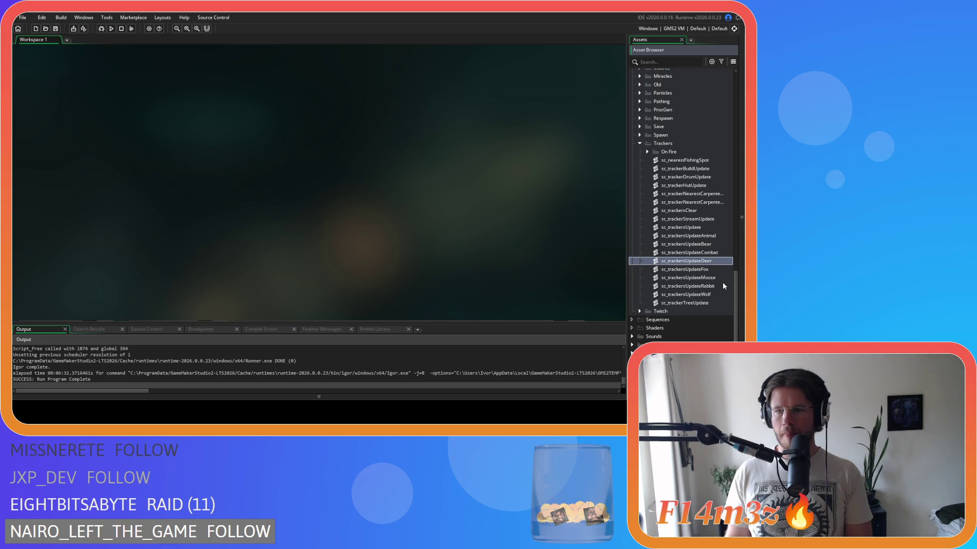
{"action": "key", "text": "Return"}
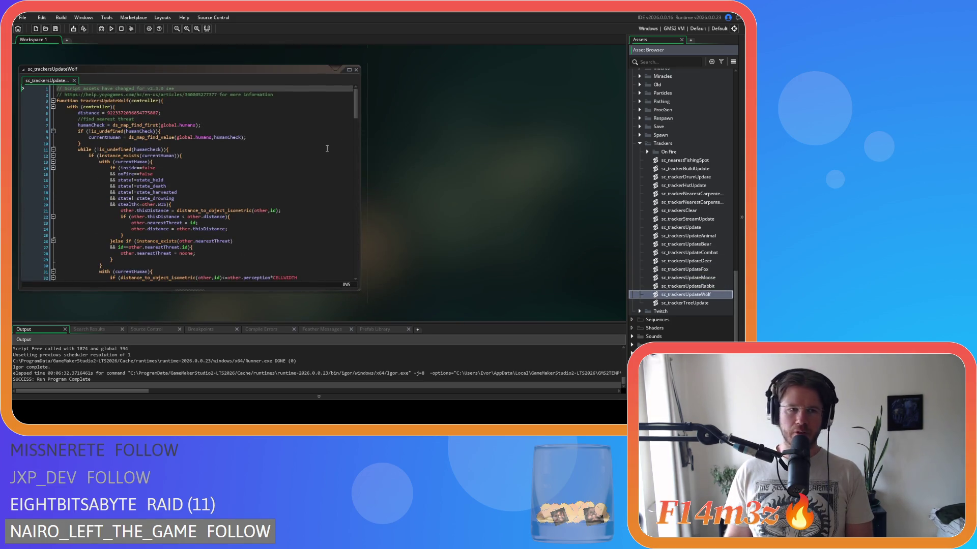
{"action": "mouse_move", "coordinate": [354, 105]}
{"action": "left_mouse_down"}
{"action": "mouse_move", "coordinate": [355, 254]}
{"action": "mouse_move", "coordinate": [354, 129]}
{"action": "mouse_move", "coordinate": [366, 104]}
{"action": "left_mouse_up"}
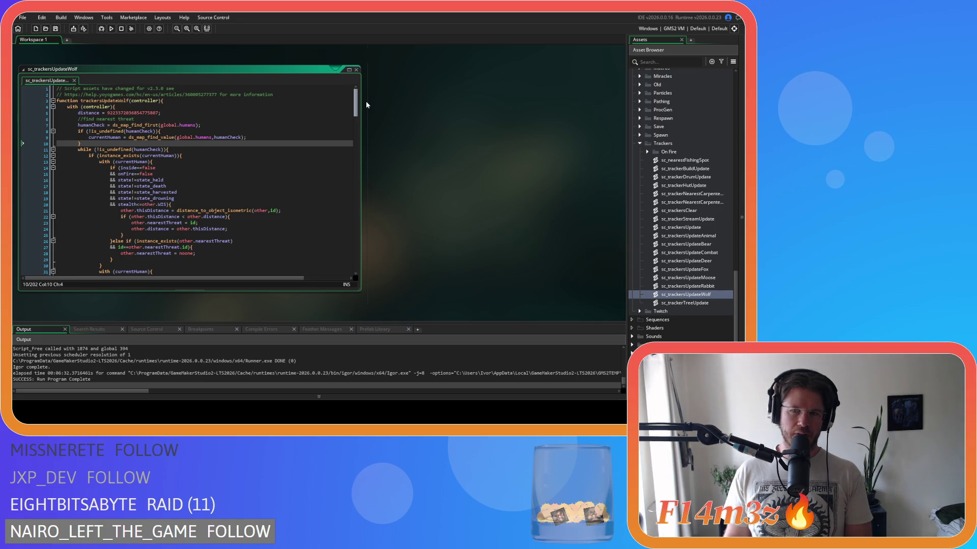
{"action": "left_click_drag", "start_coordinate": [365, 101], "coordinate": [365, 257]}
{"action": "left_click", "coordinate": [299, 254]}
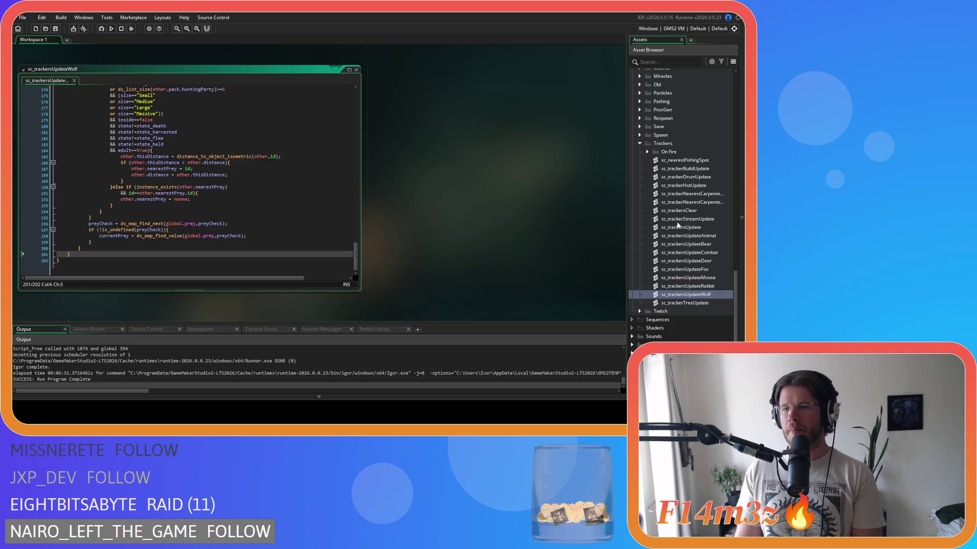
{"action": "scroll", "coordinate": [677, 225], "scroll_direction": "up", "scroll_amount": 2}
{"action": "scroll", "coordinate": [677, 225], "scroll_direction": "down", "scroll_amount": 1}
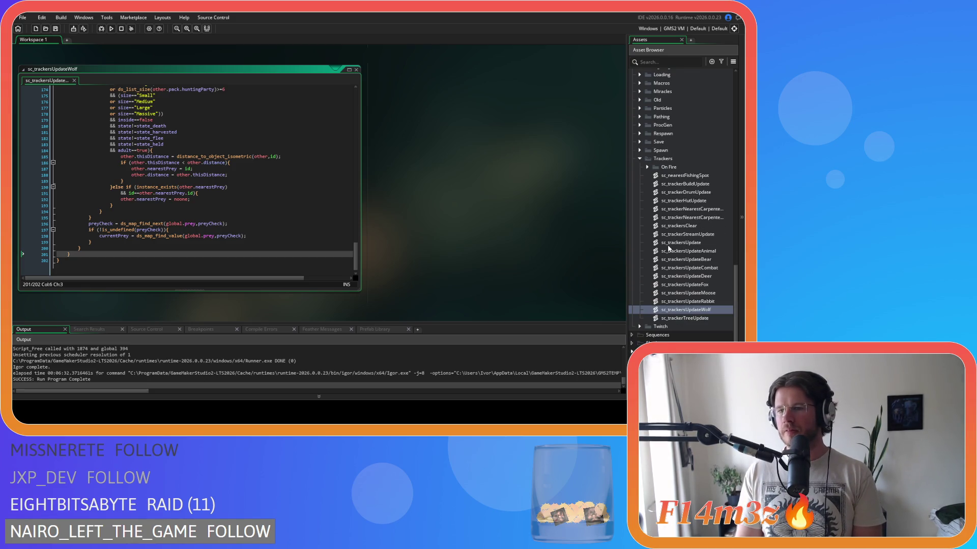
{"action": "left_click", "coordinate": [303, 213]}
{"action": "scroll", "coordinate": [710, 246], "scroll_direction": "up", "scroll_amount": 1}
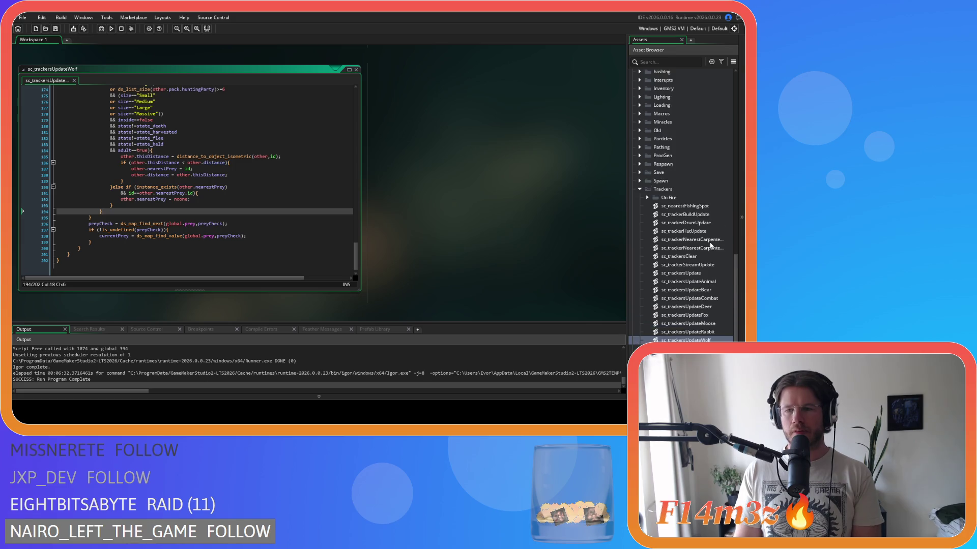
{"action": "scroll", "coordinate": [721, 295], "scroll_direction": "down", "scroll_amount": 1}
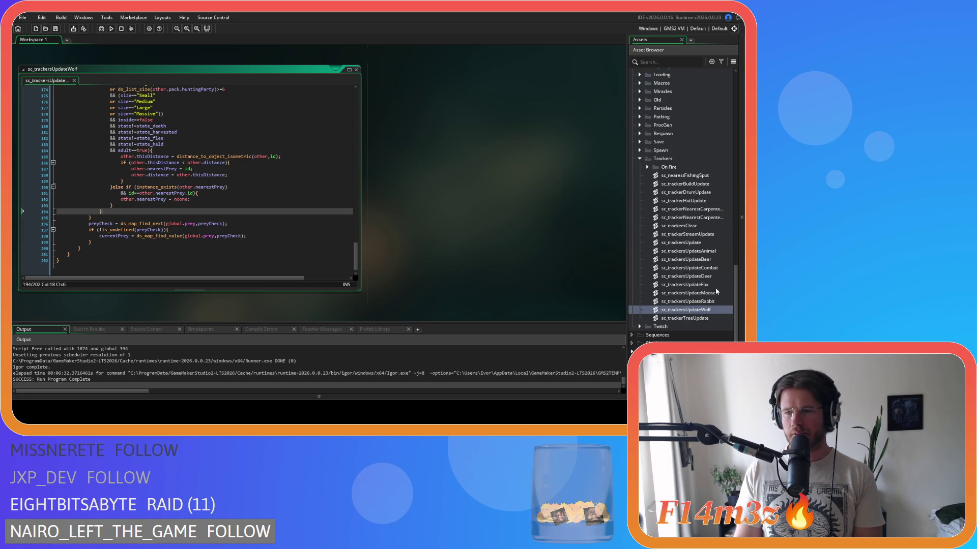
{"action": "left_click", "coordinate": [713, 258]}
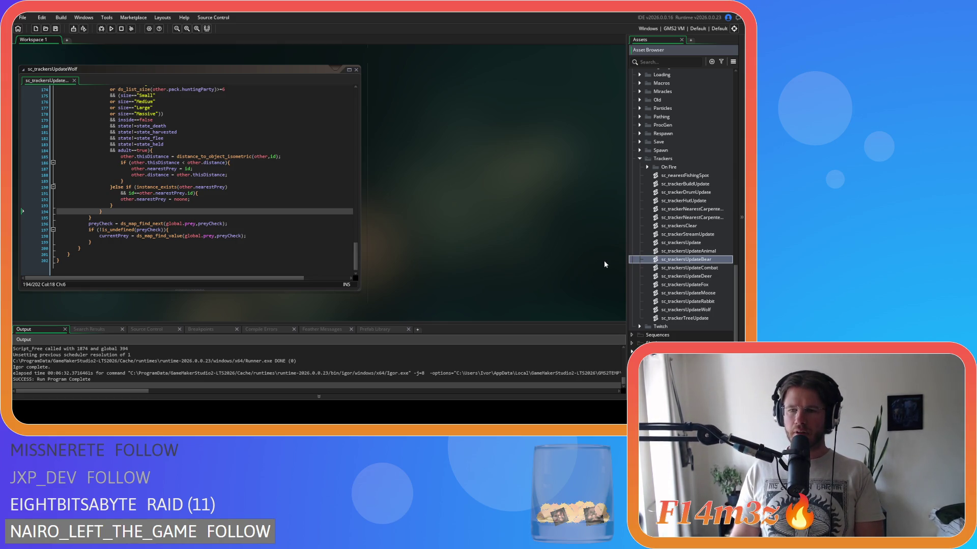
{"action": "left_click", "coordinate": [212, 206]}
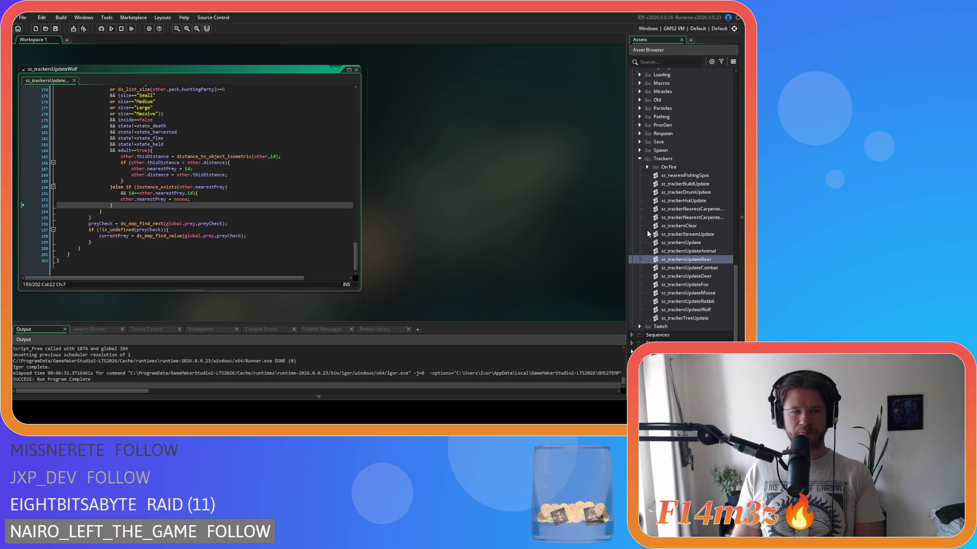
{"action": "left_click", "coordinate": [722, 268]}
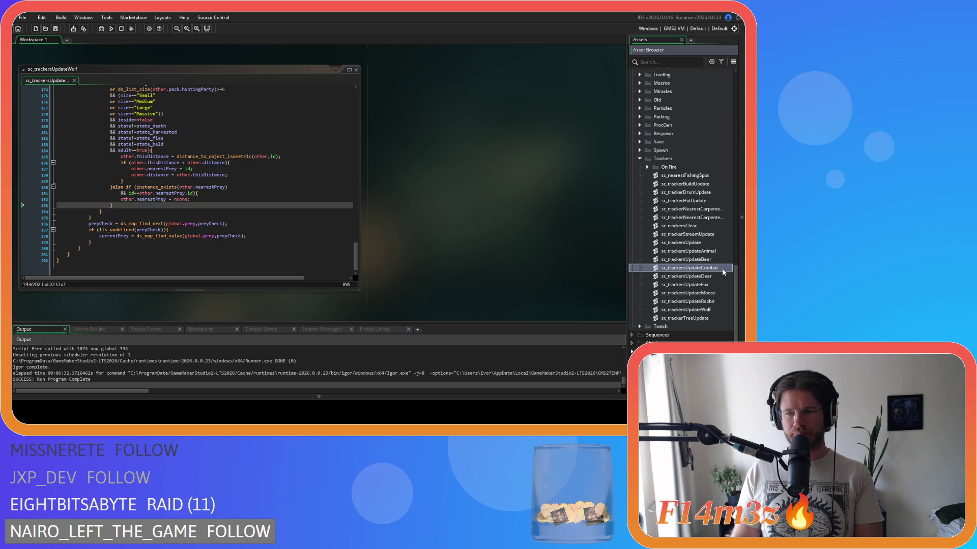
{"action": "key", "text": "Down"}
{"action": "key", "text": "Down"}
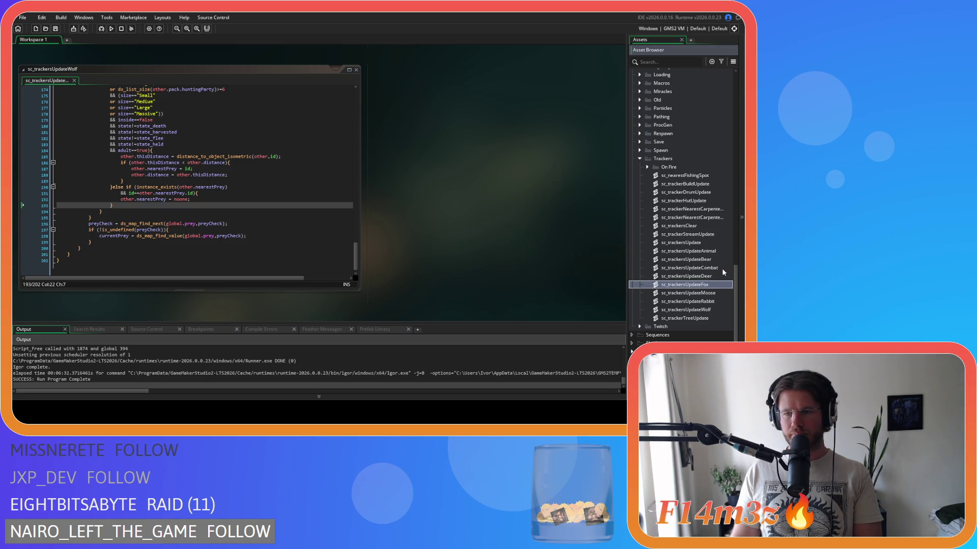
{"action": "key", "text": "Down"}
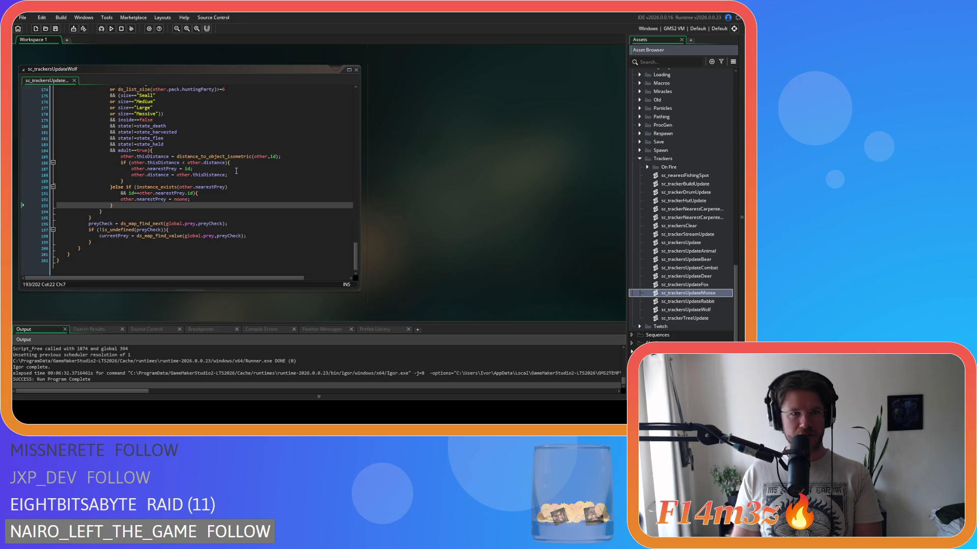
{"action": "left_click", "coordinate": [236, 162]}
{"action": "scroll", "coordinate": [265, 176], "scroll_direction": "down", "scroll_amount": 1}
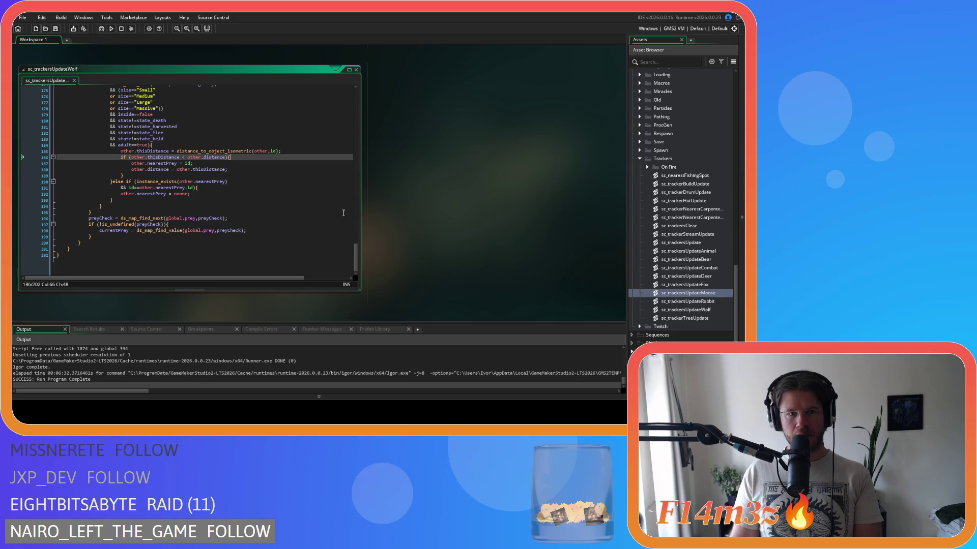
{"action": "left_click", "coordinate": [311, 193]}
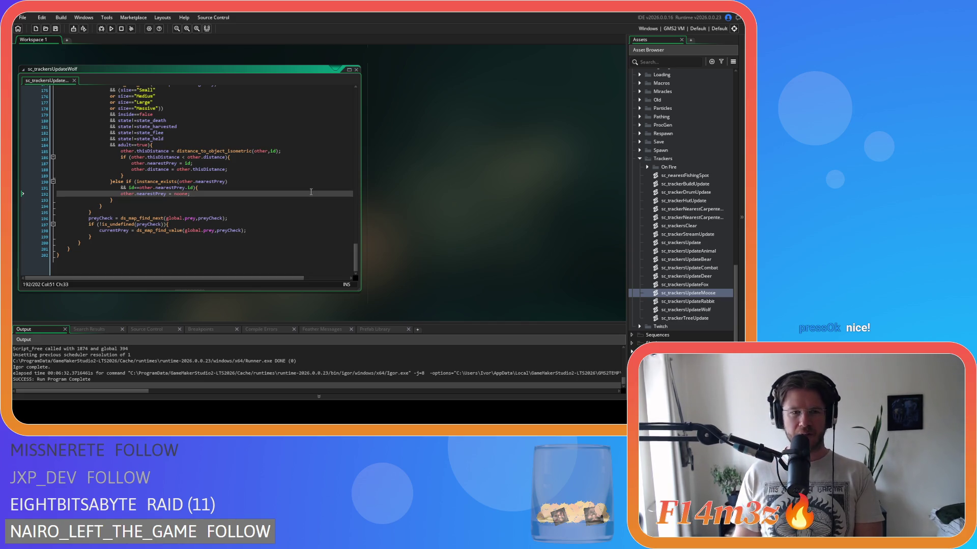
{"action": "left_click", "coordinate": [91, 212]}
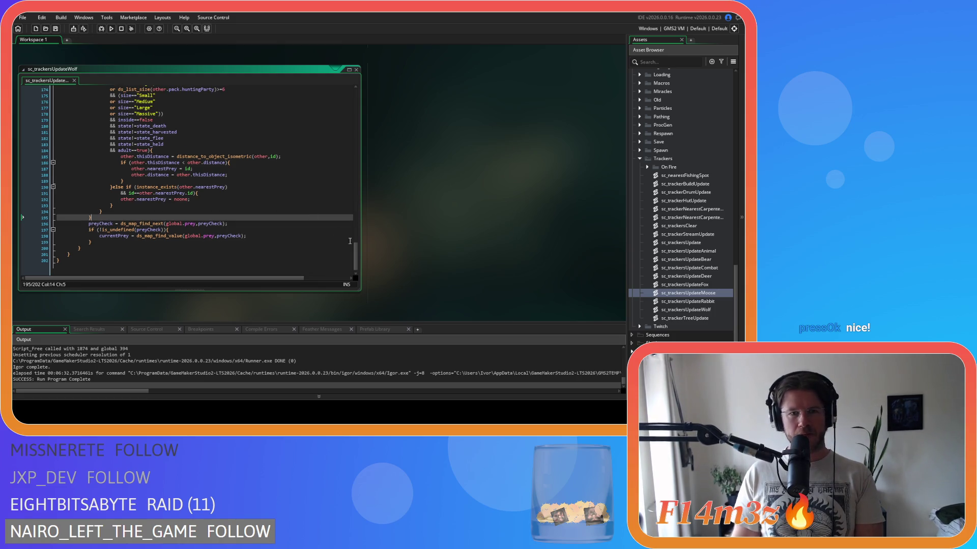
{"action": "scroll", "coordinate": [355, 251], "scroll_direction": "up", "scroll_amount": 1}
{"action": "scroll", "coordinate": [355, 251], "scroll_direction": "down", "scroll_amount": 1}
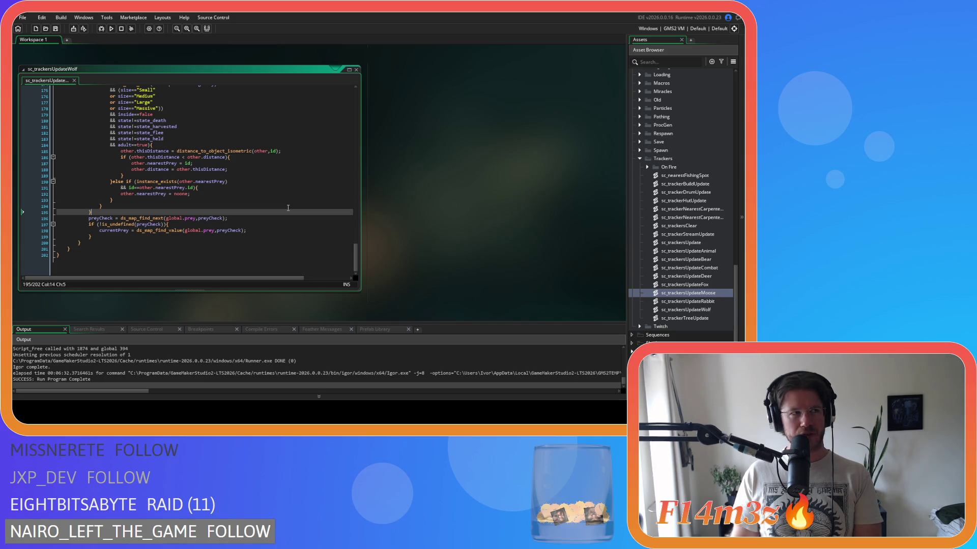
Remove the spaces around '<' on line 186 and save the wolf script
{"action": "left_click", "coordinate": [192, 193]}
{"action": "scroll", "coordinate": [173, 203], "scroll_direction": "up", "scroll_amount": 3}
{"action": "left_click", "coordinate": [182, 208]}
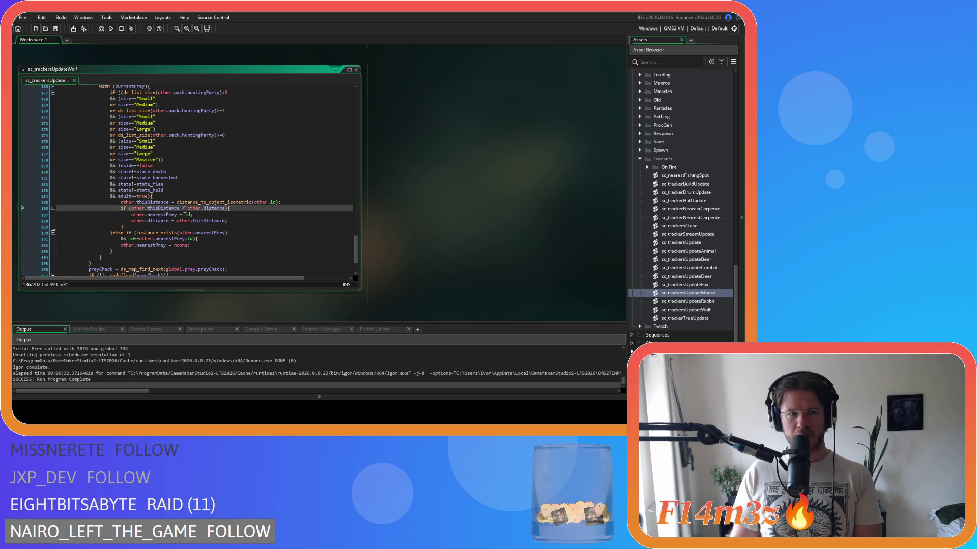
{"action": "key", "text": "BackSpace"}
{"action": "key", "text": "Right"}
{"action": "key", "text": "Delete"}
{"action": "left_click", "coordinate": [213, 215]}
{"action": "key", "text": "ctrl+s"}
Review the saved wolf script, then select sc_trackersUpdateWolf in the Asset Browser
{"action": "scroll", "coordinate": [285, 218], "scroll_direction": "down", "scroll_amount": 3}
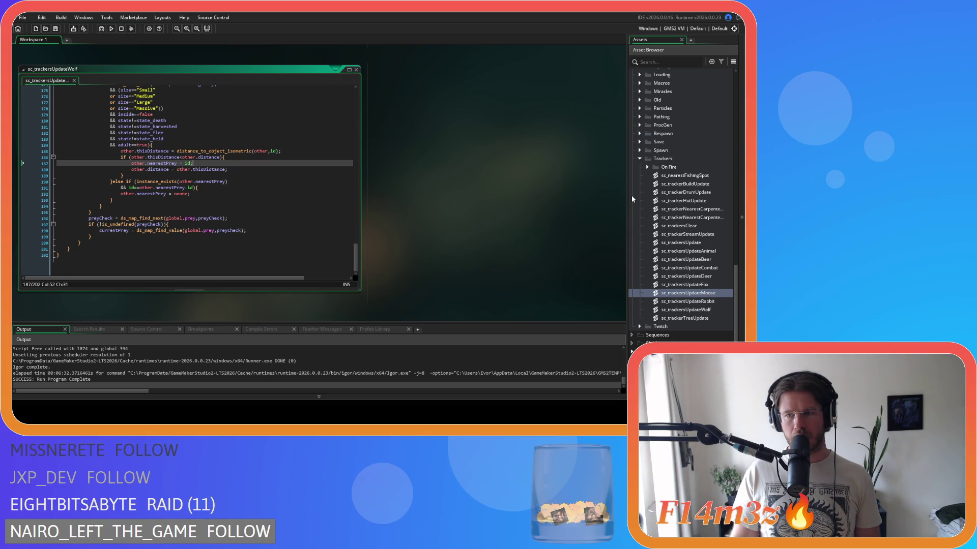
{"action": "left_click", "coordinate": [102, 206]}
{"action": "scroll", "coordinate": [286, 201], "scroll_direction": "up", "scroll_amount": 3}
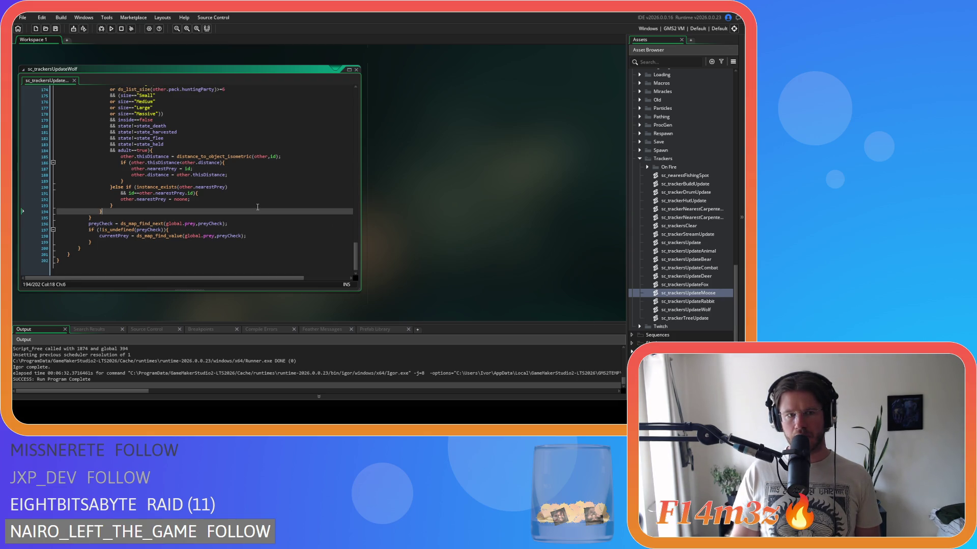
{"action": "scroll", "coordinate": [286, 201], "scroll_direction": "up", "scroll_amount": 2}
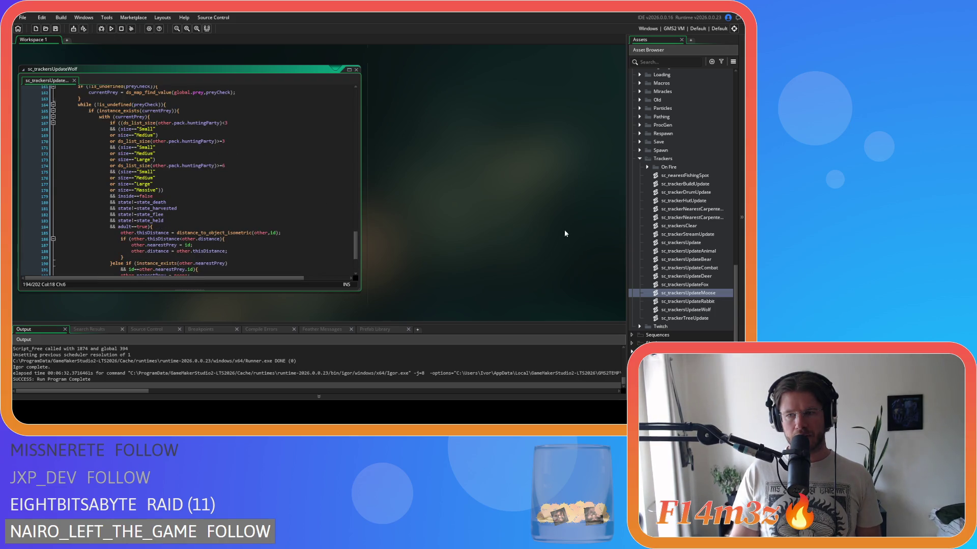
{"action": "scroll", "coordinate": [92, 196], "scroll_direction": "down", "scroll_amount": 4}
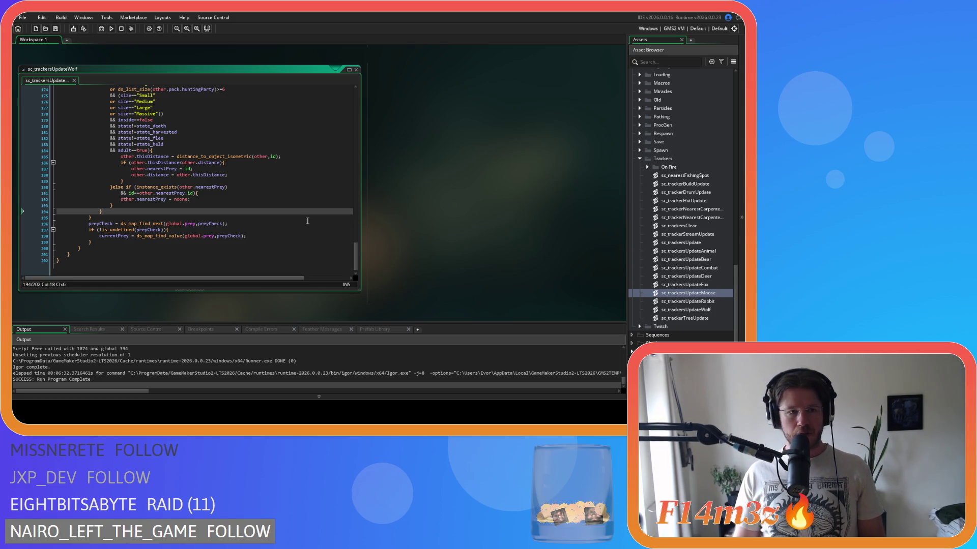
{"action": "scroll", "coordinate": [229, 208], "scroll_direction": "up", "scroll_amount": 3}
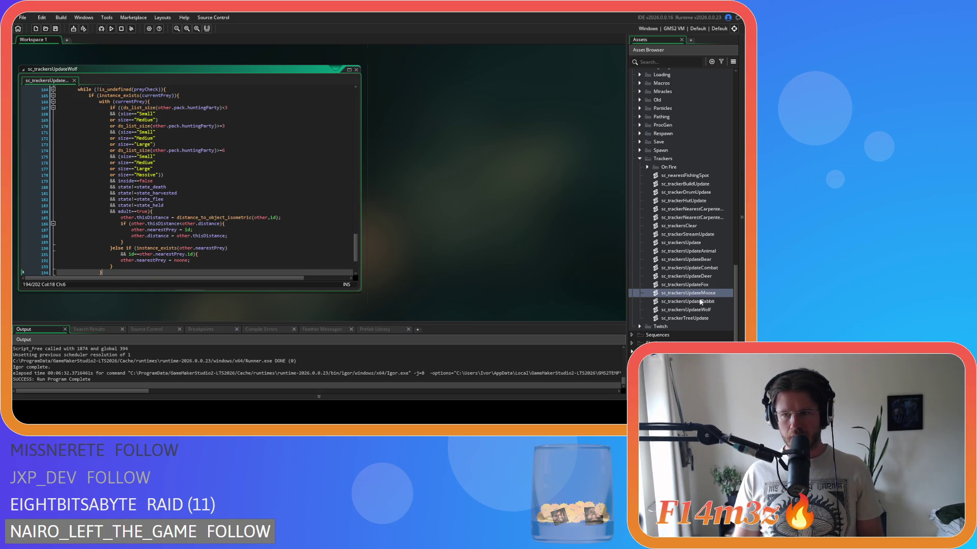
{"action": "left_click", "coordinate": [702, 310]}
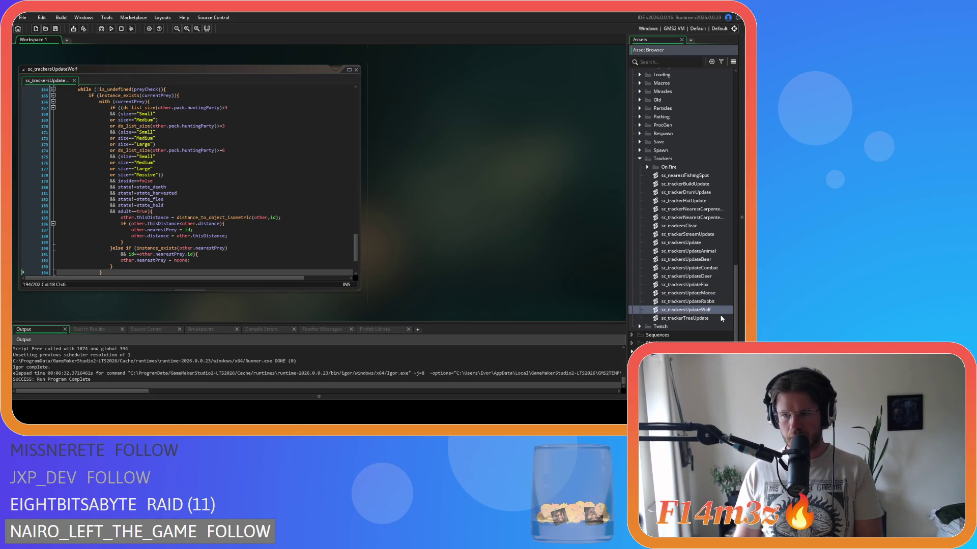
Open the ob_wolf object and inspect the nearest-tent check in its Step code
{"action": "scroll", "coordinate": [705, 215], "scroll_direction": "up", "scroll_amount": 15}
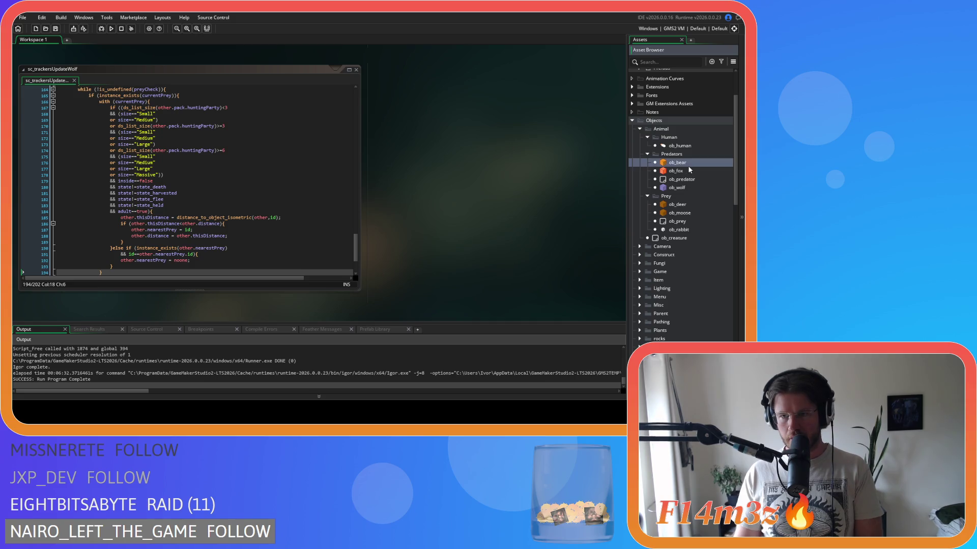
{"action": "double_click", "coordinate": [678, 188]}
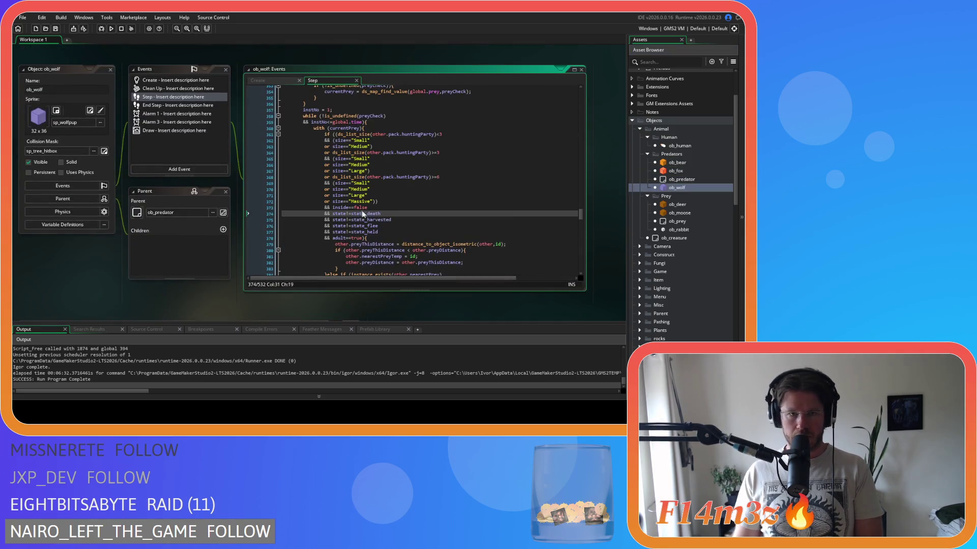
{"action": "left_click", "coordinate": [378, 210]}
{"action": "scroll", "coordinate": [387, 206], "scroll_direction": "down", "scroll_amount": 14}
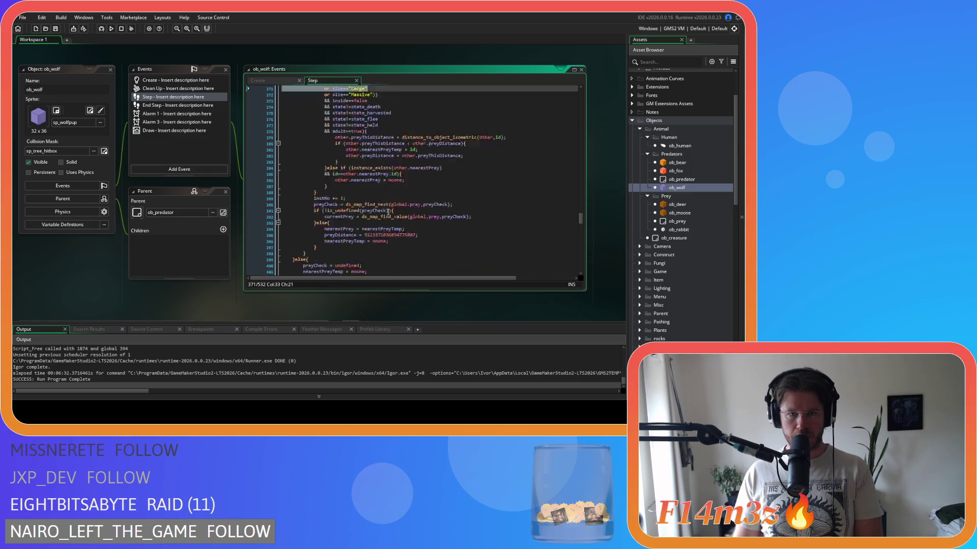
{"action": "scroll", "coordinate": [400, 207], "scroll_direction": "down", "scroll_amount": 5}
{"action": "left_click", "coordinate": [399, 208]}
{"action": "scroll", "coordinate": [398, 214], "scroll_direction": "down", "scroll_amount": 8}
Reopen sc_trackersUpdateWolf in its own code window
{"action": "scroll", "coordinate": [376, 219], "scroll_direction": "up", "scroll_amount": 5}
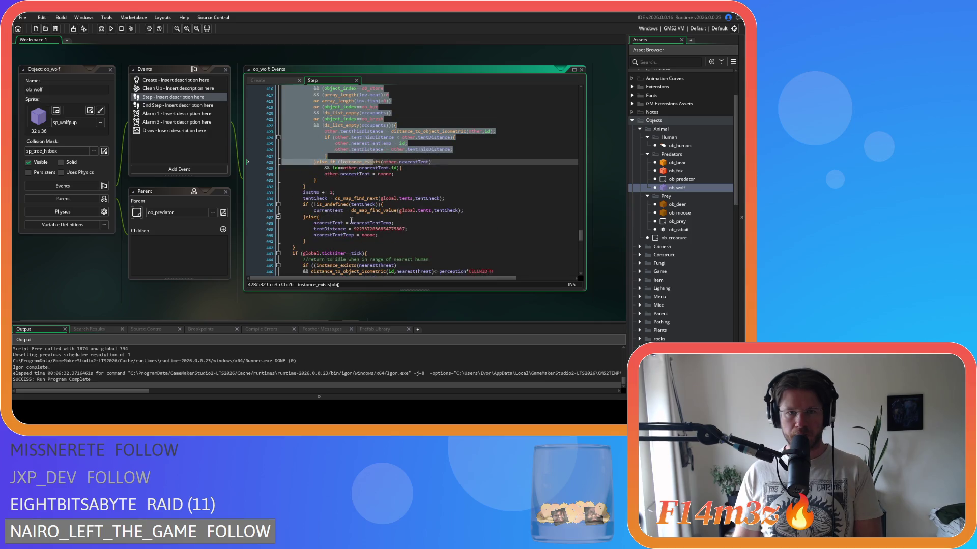
{"action": "scroll", "coordinate": [512, 315], "scroll_direction": "down", "scroll_amount": 5}
{"action": "scroll", "coordinate": [690, 301], "scroll_direction": "down", "scroll_amount": 10}
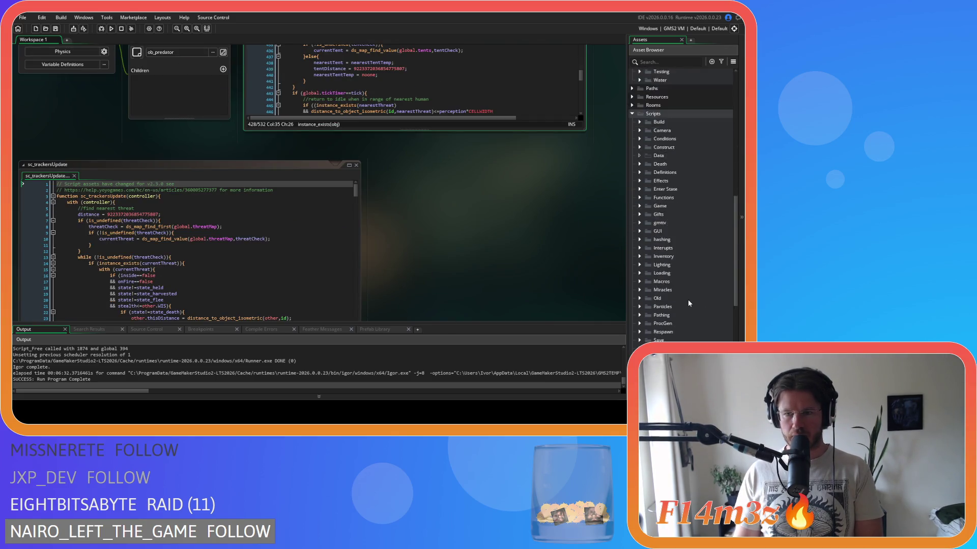
{"action": "scroll", "coordinate": [688, 303], "scroll_direction": "down", "scroll_amount": 2}
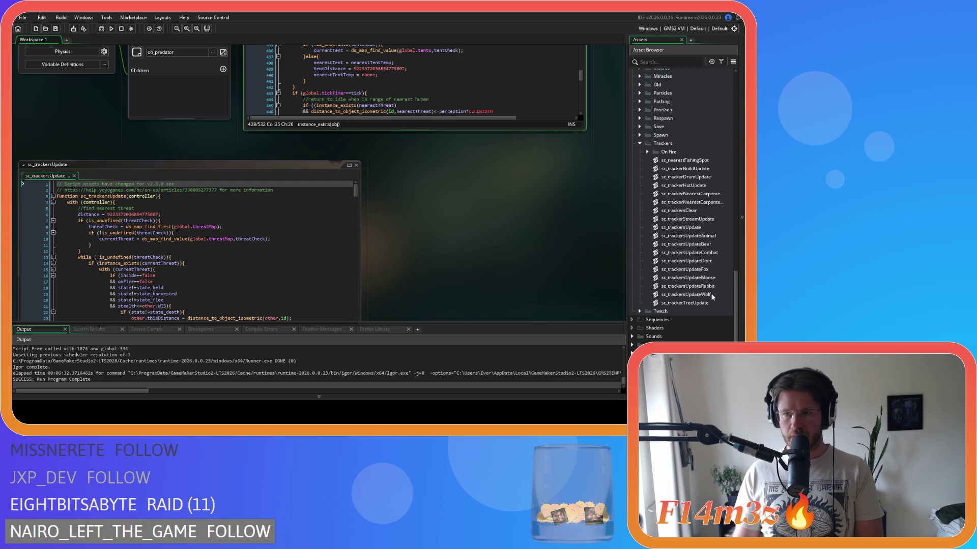
{"action": "double_click", "coordinate": [710, 294]}
{"action": "scroll", "coordinate": [259, 205], "scroll_direction": "down", "scroll_amount": 5}
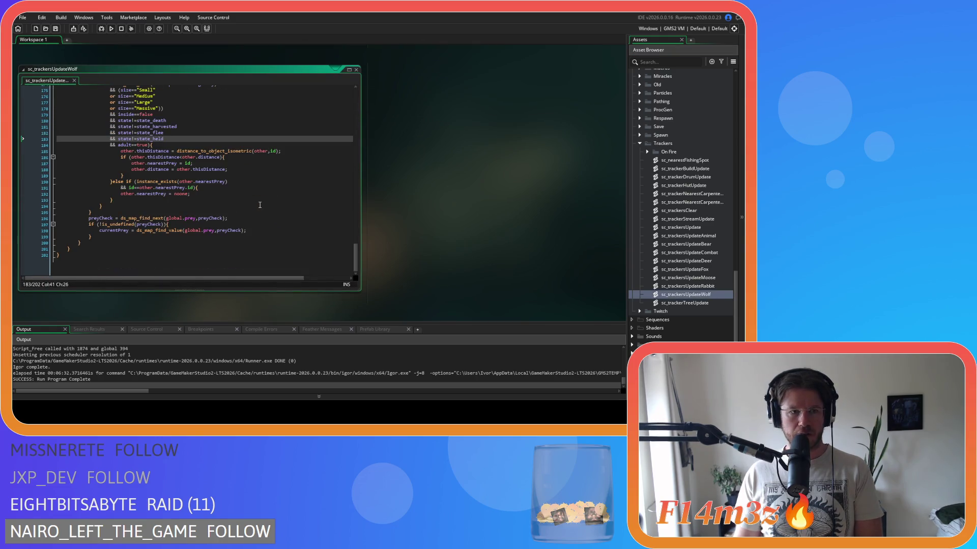
{"action": "scroll", "coordinate": [260, 205], "scroll_direction": "up", "scroll_amount": 15}
{"action": "scroll", "coordinate": [269, 204], "scroll_direction": "up", "scroll_amount": 15}
{"action": "scroll", "coordinate": [270, 204], "scroll_direction": "up", "scroll_amount": 5}
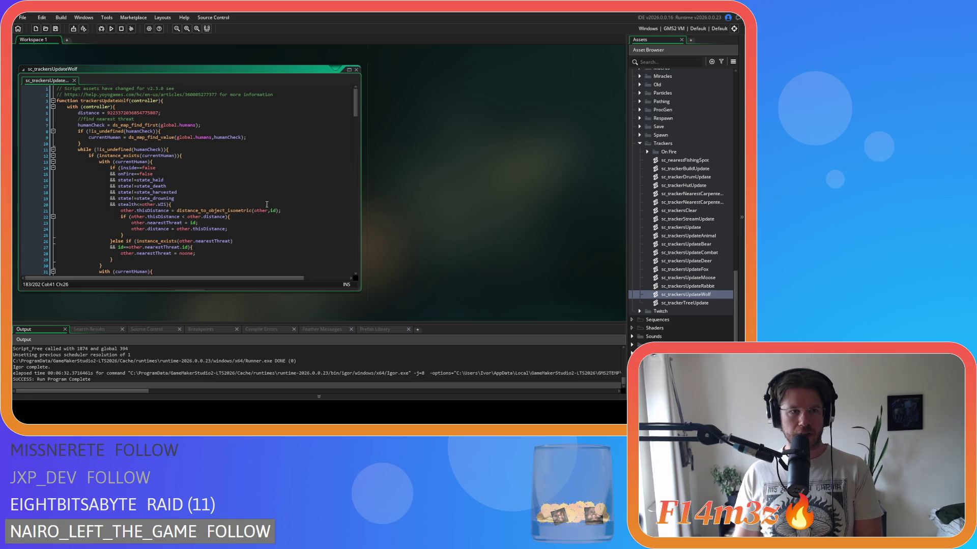
{"action": "scroll", "coordinate": [269, 204], "scroll_direction": "down", "scroll_amount": 16}
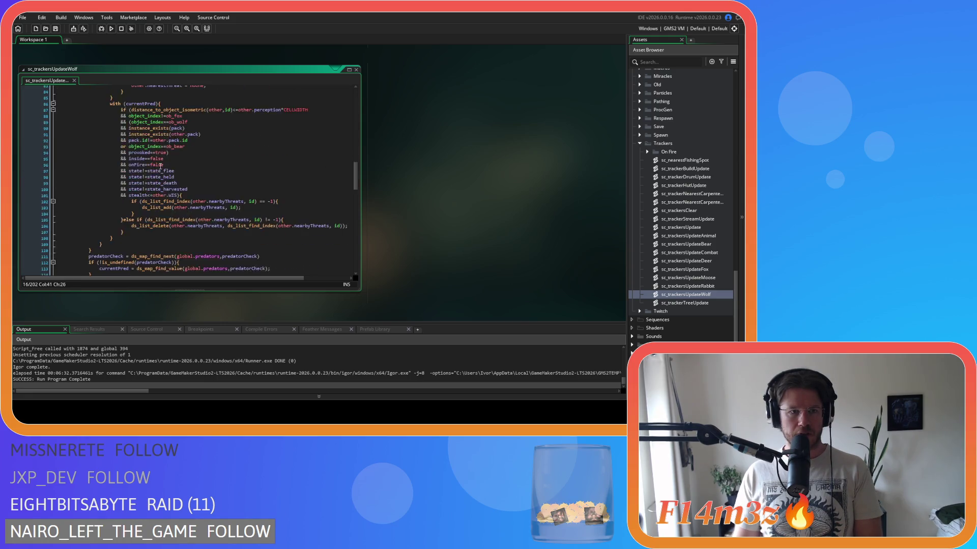
{"action": "scroll", "coordinate": [161, 166], "scroll_direction": "down", "scroll_amount": 18}
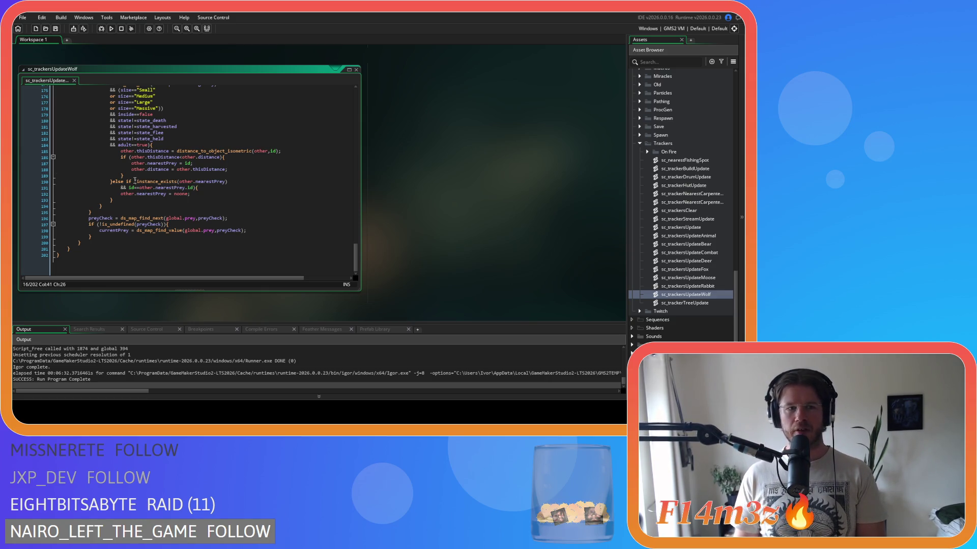
{"action": "scroll", "coordinate": [137, 181], "scroll_direction": "up", "scroll_amount": 10}
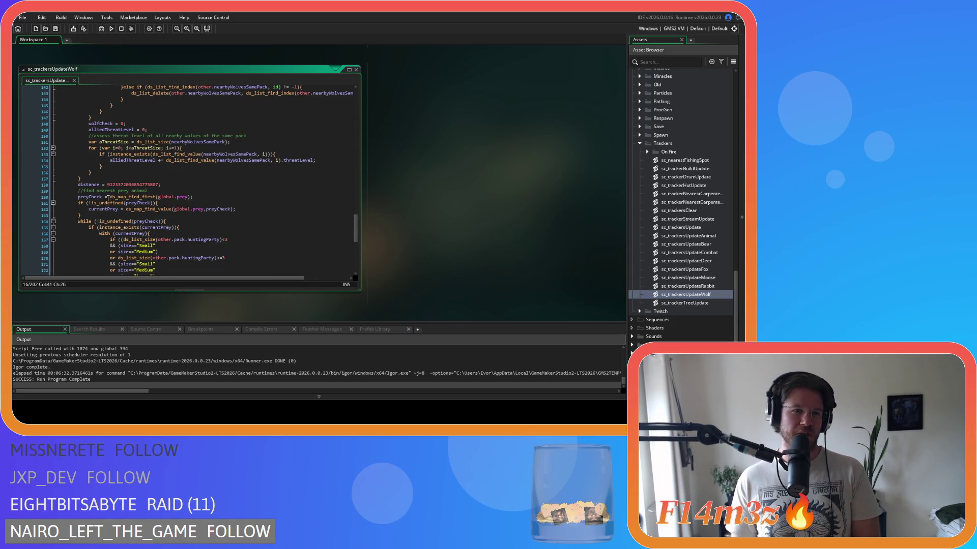
{"action": "scroll", "coordinate": [165, 191], "scroll_direction": "up", "scroll_amount": 20}
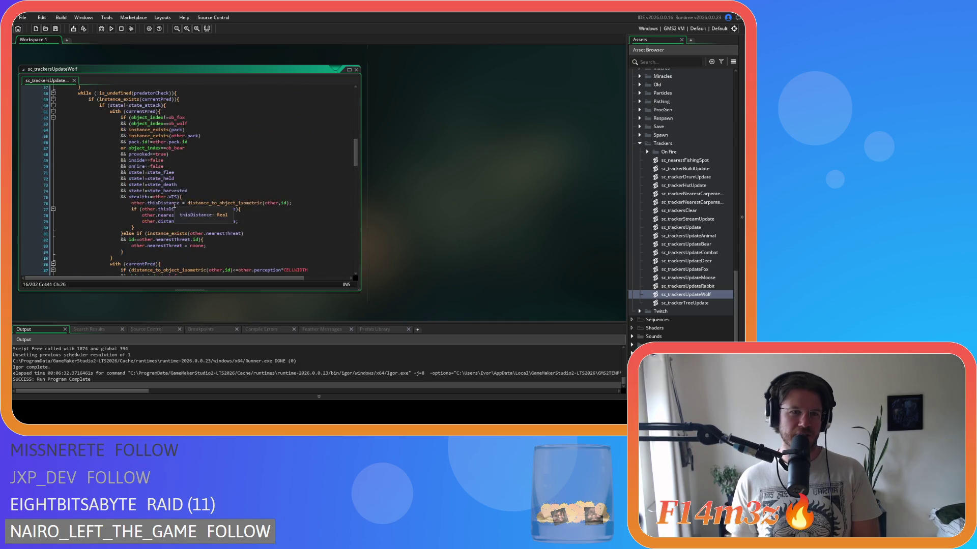
{"action": "scroll", "coordinate": [174, 205], "scroll_direction": "down", "scroll_amount": 4}
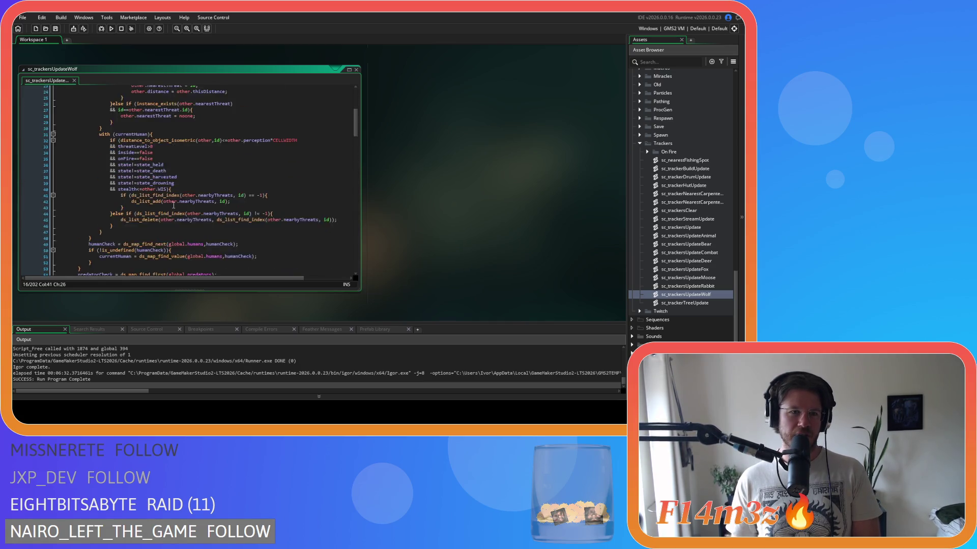
{"action": "scroll", "coordinate": [174, 204], "scroll_direction": "down", "scroll_amount": 20}
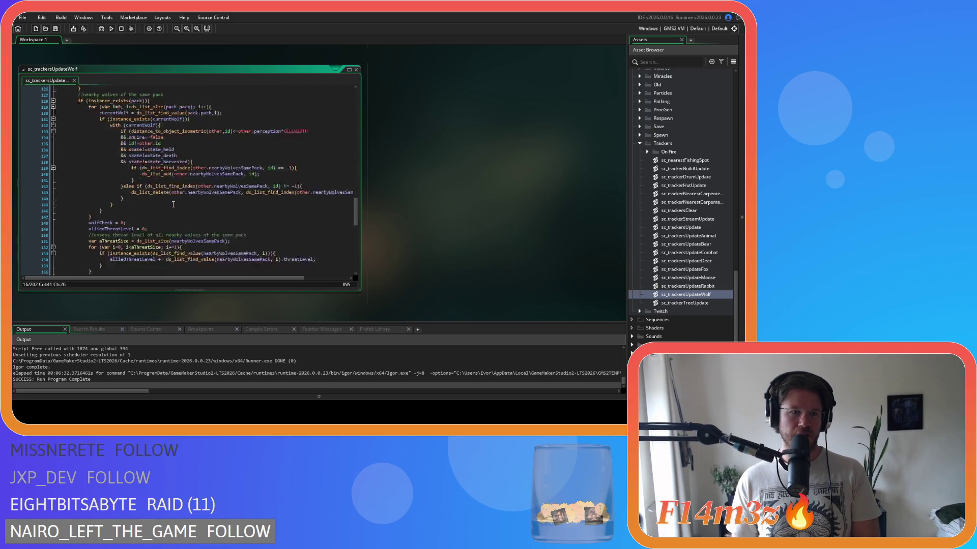
{"action": "scroll", "coordinate": [173, 204], "scroll_direction": "down", "scroll_amount": 7}
{"action": "left_click", "coordinate": [67, 243]}
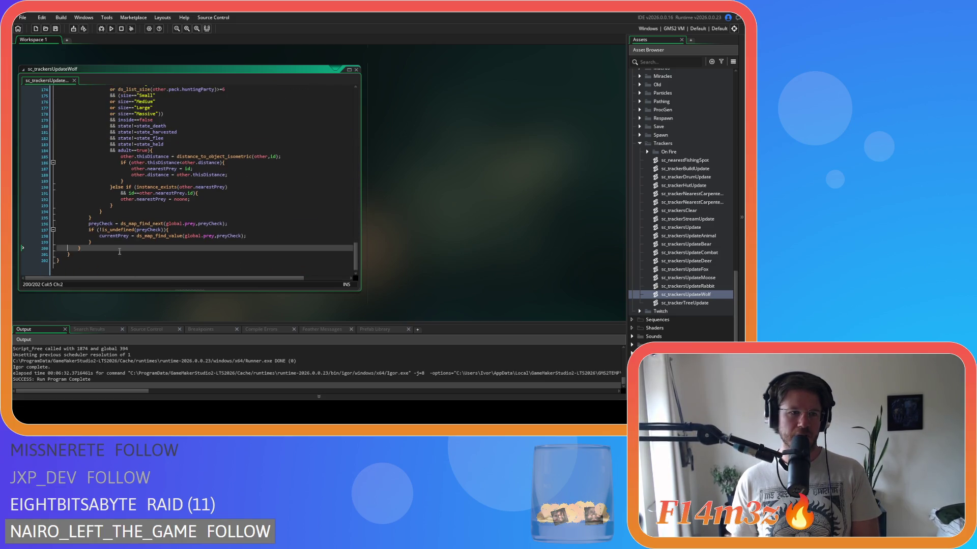
{"action": "scroll", "coordinate": [134, 250], "scroll_direction": "up", "scroll_amount": 9}
{"action": "key", "text": "Down"}
{"action": "scroll", "coordinate": [117, 248], "scroll_direction": "up", "scroll_amount": 15}
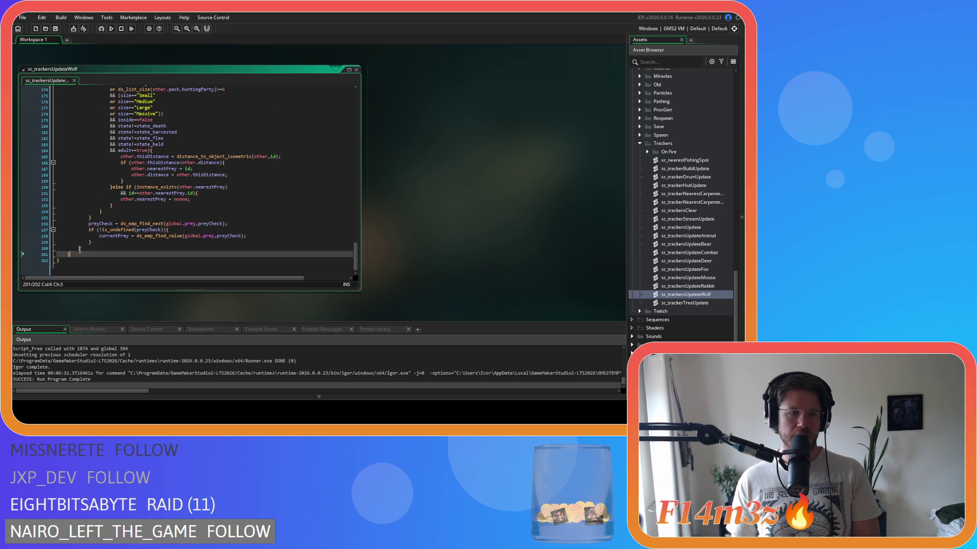
{"action": "scroll", "coordinate": [106, 244], "scroll_direction": "up", "scroll_amount": 19}
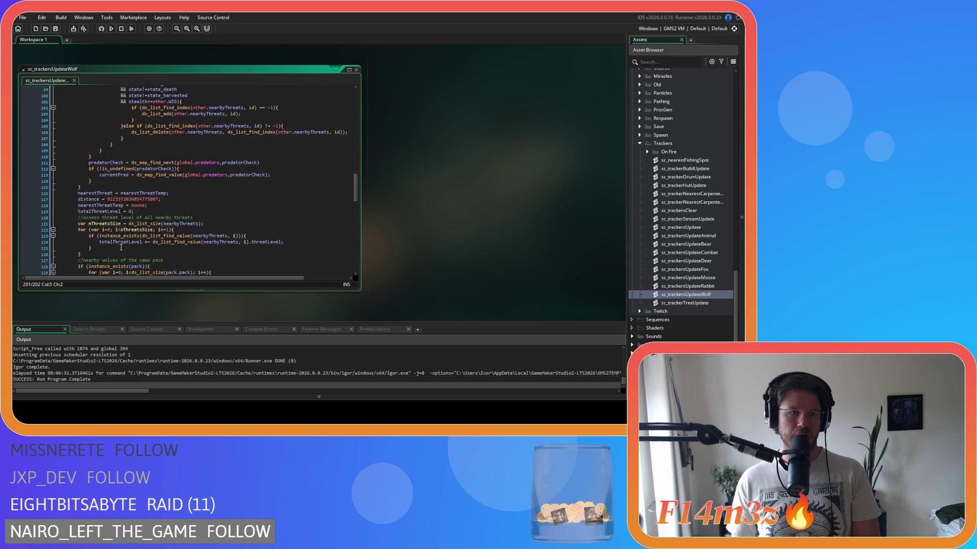
{"action": "scroll", "coordinate": [121, 248], "scroll_direction": "down", "scroll_amount": 20}
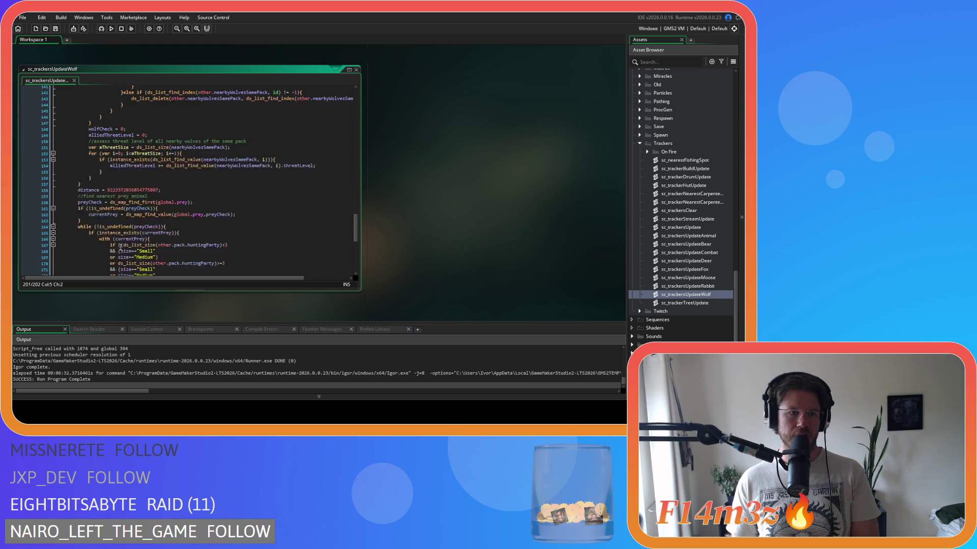
{"action": "key", "text": "Left"}
{"action": "scroll", "coordinate": [88, 241], "scroll_direction": "up", "scroll_amount": 11}
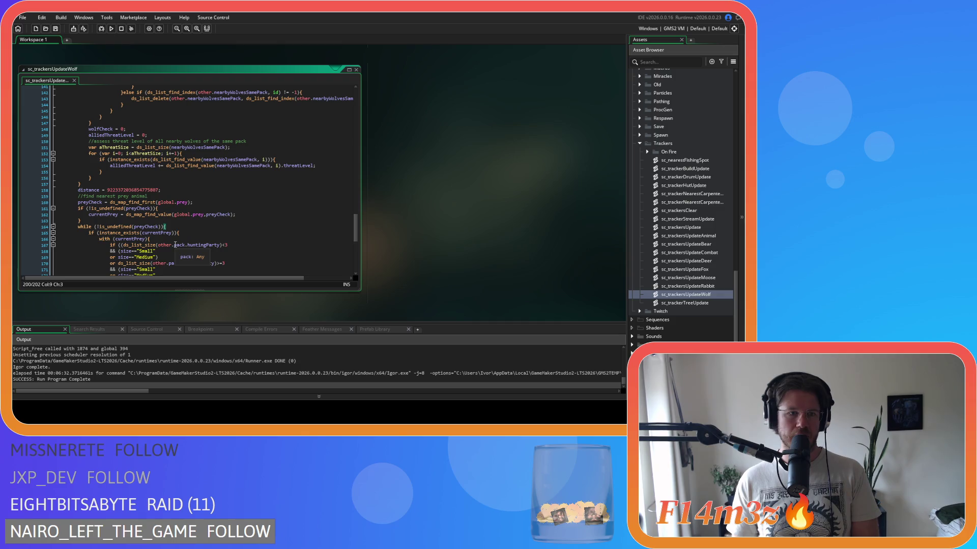
{"action": "scroll", "coordinate": [175, 245], "scroll_direction": "down", "scroll_amount": 11}
{"action": "scroll", "coordinate": [175, 245], "scroll_direction": "up", "scroll_amount": 5}
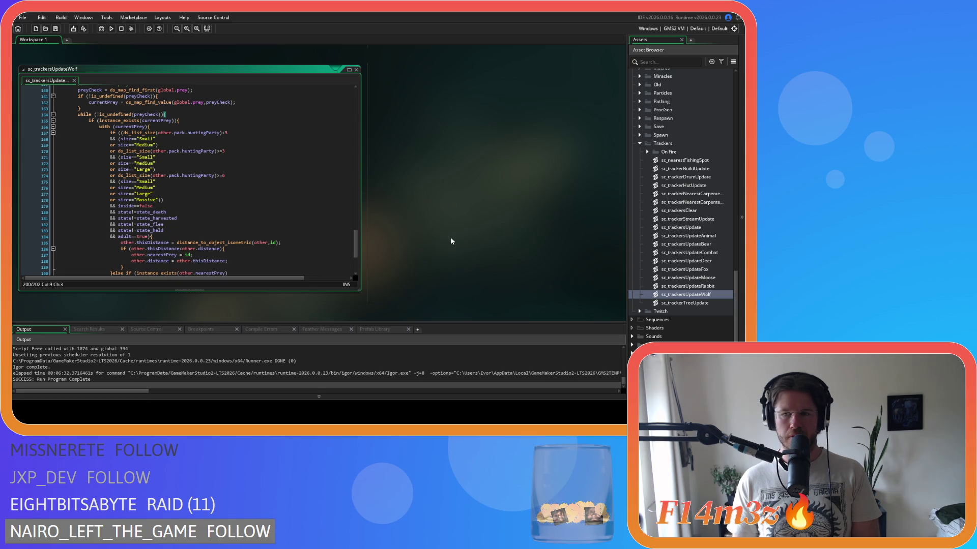
{"action": "scroll", "coordinate": [646, 209], "scroll_direction": "up", "scroll_amount": 10}
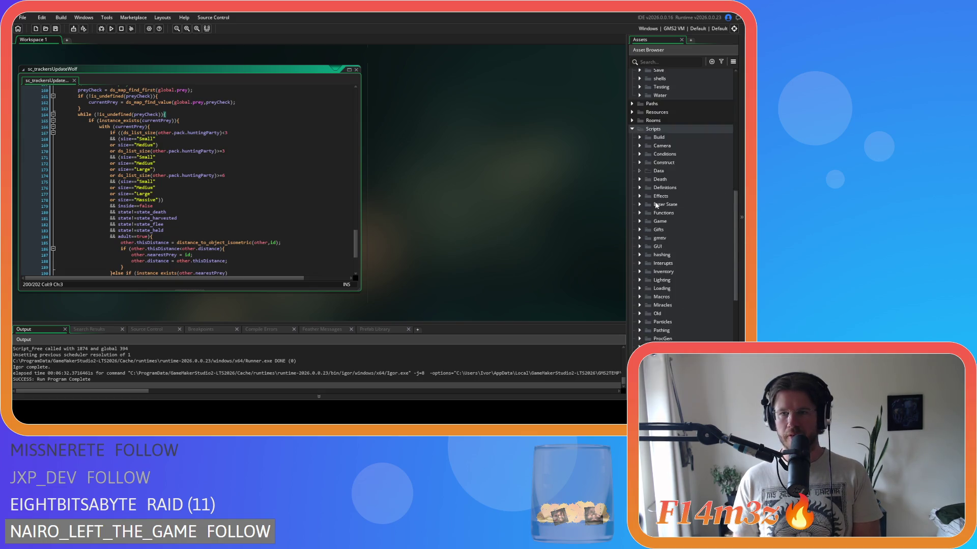
Copy the tent-finding block from ob_wolf's Step code
{"action": "scroll", "coordinate": [673, 182], "scroll_direction": "up", "scroll_amount": 3}
{"action": "double_click", "coordinate": [689, 154]}
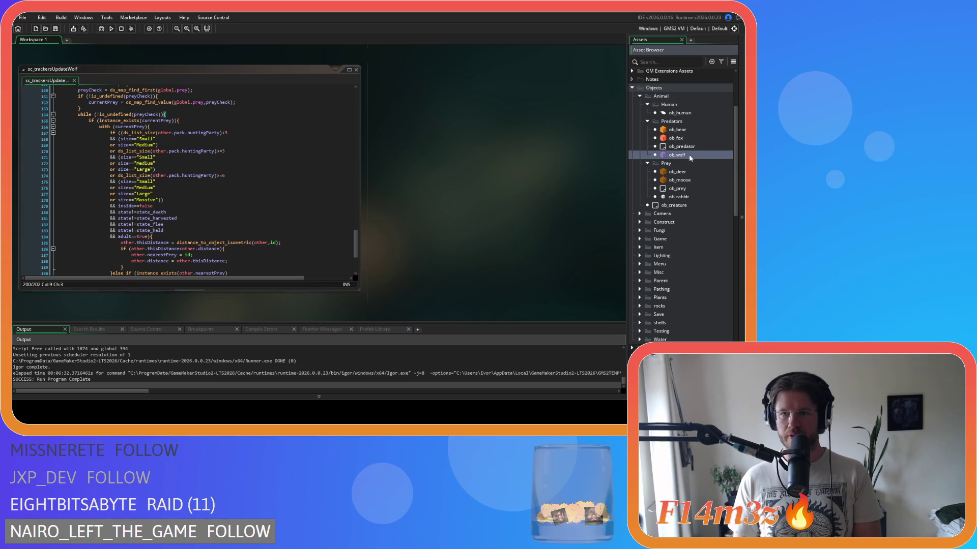
{"action": "scroll", "coordinate": [399, 163], "scroll_direction": "up", "scroll_amount": 4}
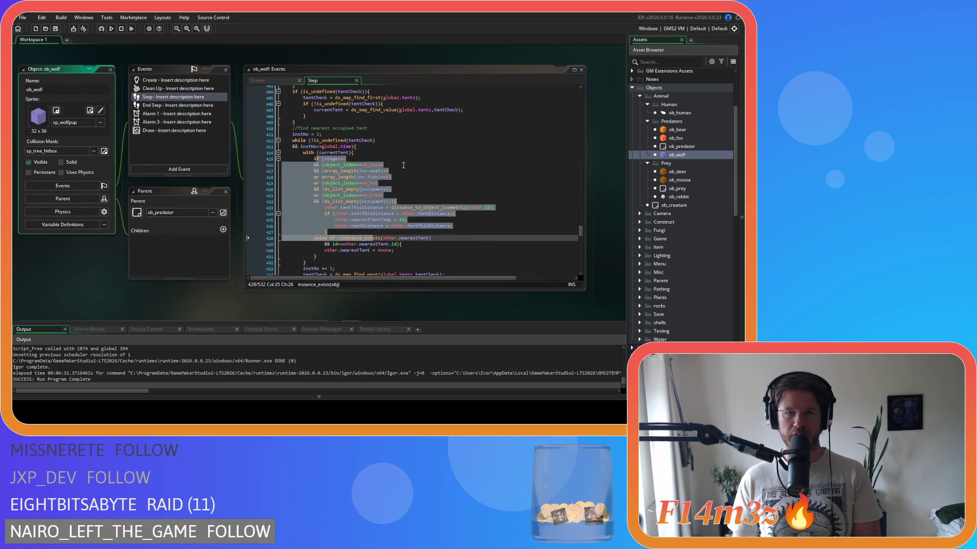
{"action": "scroll", "coordinate": [358, 163], "scroll_direction": "up", "scroll_amount": 3}
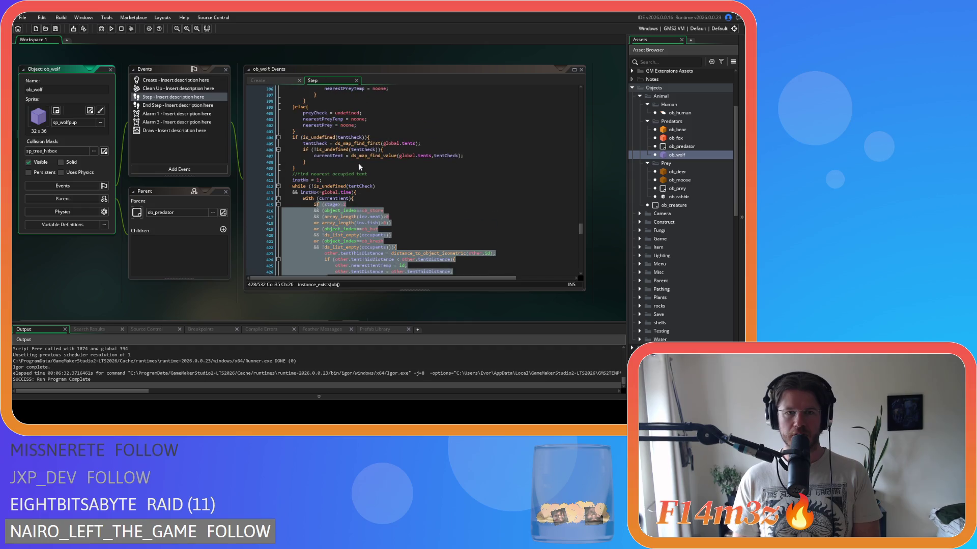
{"action": "mouse_move", "coordinate": [294, 140]}
{"action": "left_mouse_down"}
{"action": "mouse_move", "coordinate": [395, 191]}
{"action": "mouse_move", "coordinate": [347, 204]}
{"action": "left_mouse_up"}
{"action": "scroll", "coordinate": [395, 190], "scroll_direction": "down", "scroll_amount": 5}
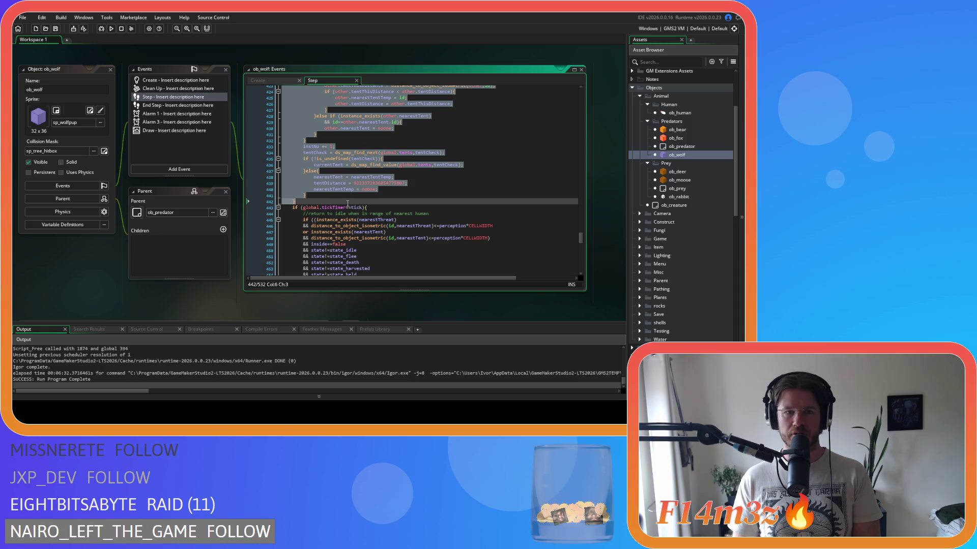
{"action": "right_click", "coordinate": [291, 170]}
{"action": "left_click", "coordinate": [310, 175]}
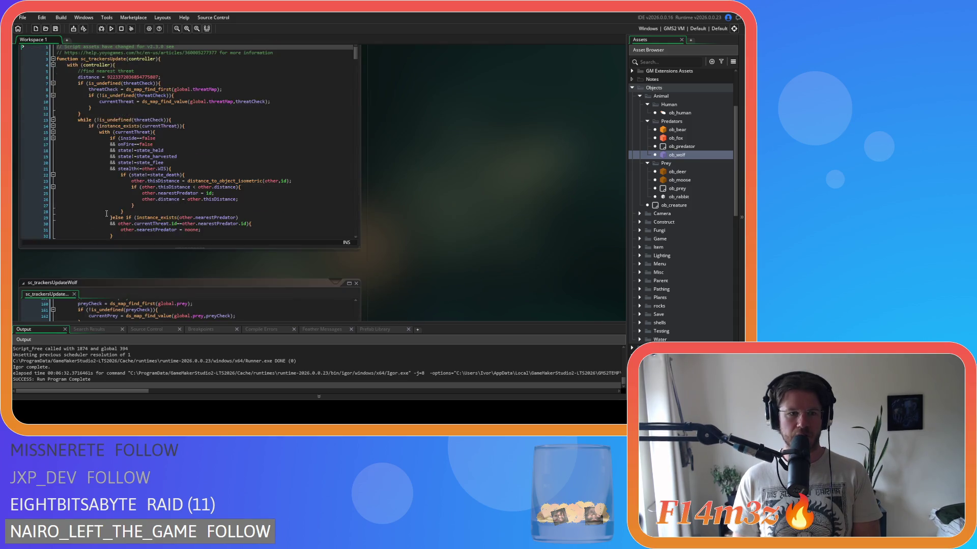
Inspect the wolf script's prey size checks and currentPrey existence check
{"action": "scroll", "coordinate": [394, 184], "scroll_direction": "down", "scroll_amount": 3}
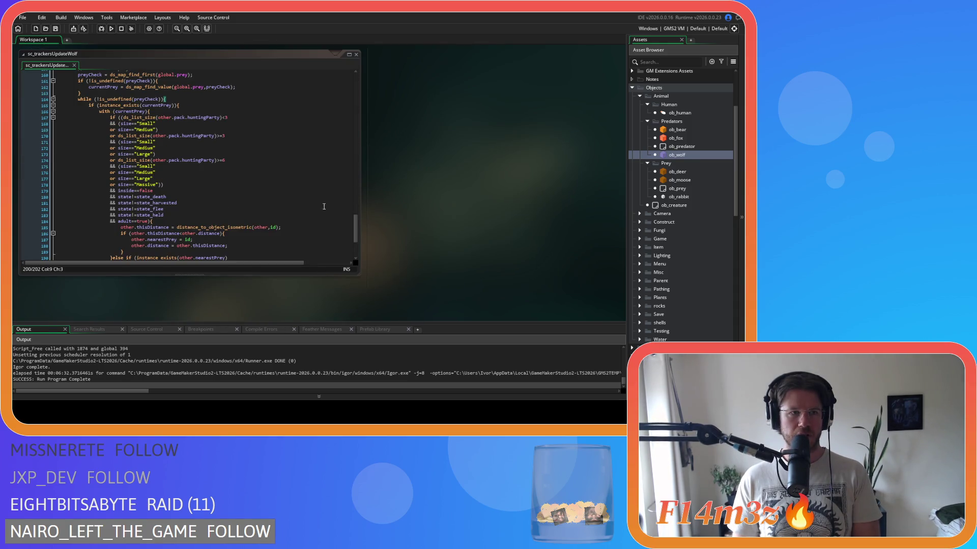
{"action": "left_click", "coordinate": [251, 178]}
{"action": "scroll", "coordinate": [295, 187], "scroll_direction": "down", "scroll_amount": 5}
{"action": "scroll", "coordinate": [192, 204], "scroll_direction": "up", "scroll_amount": 6}
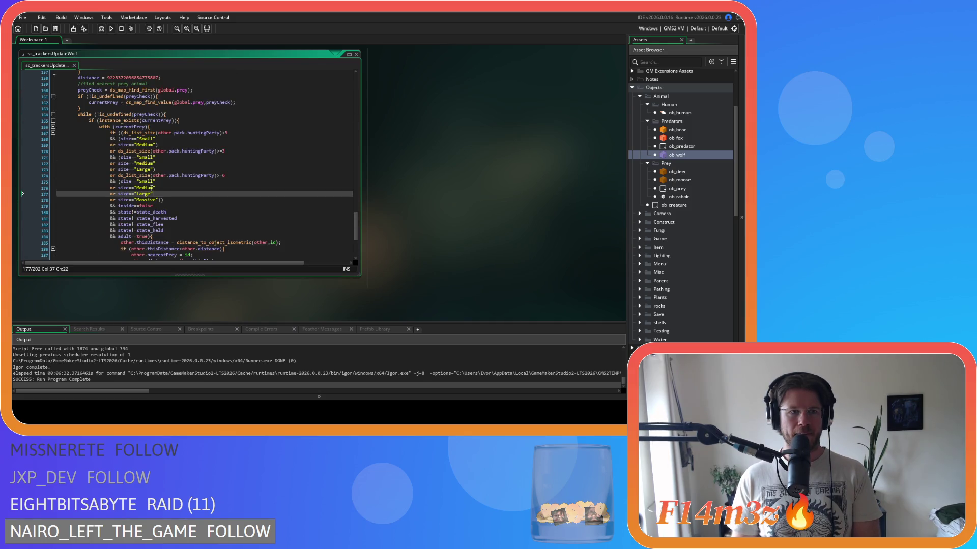
{"action": "left_click", "coordinate": [177, 127]}
{"action": "scroll", "coordinate": [203, 134], "scroll_direction": "up", "scroll_amount": 2}
{"action": "left_click", "coordinate": [194, 146]}
{"action": "left_click", "coordinate": [194, 152]}
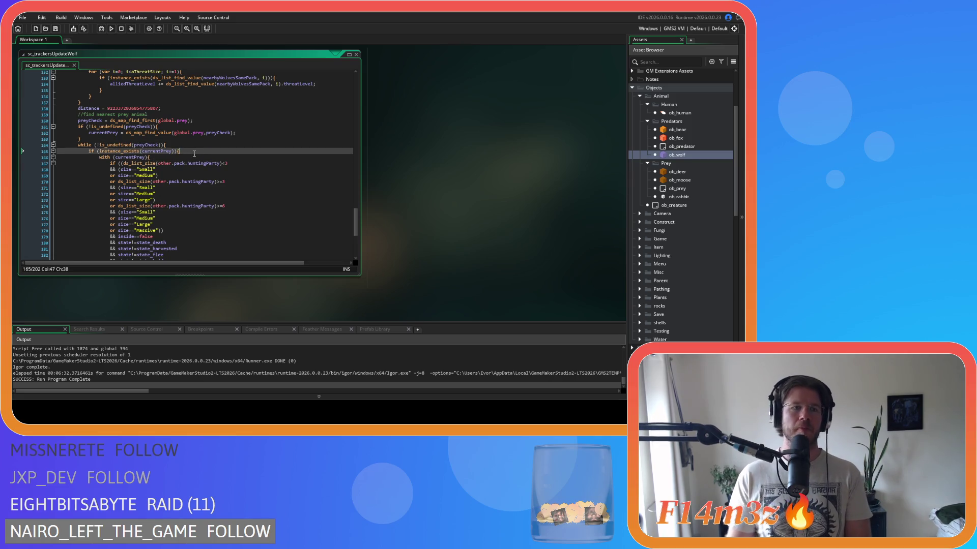
{"action": "key", "text": "Left"}
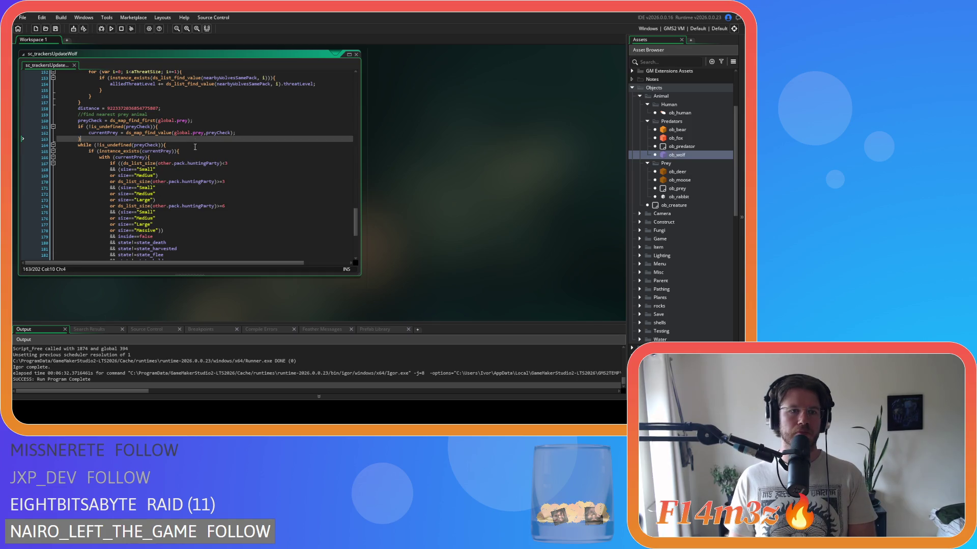
{"action": "left_click", "coordinate": [201, 154]}
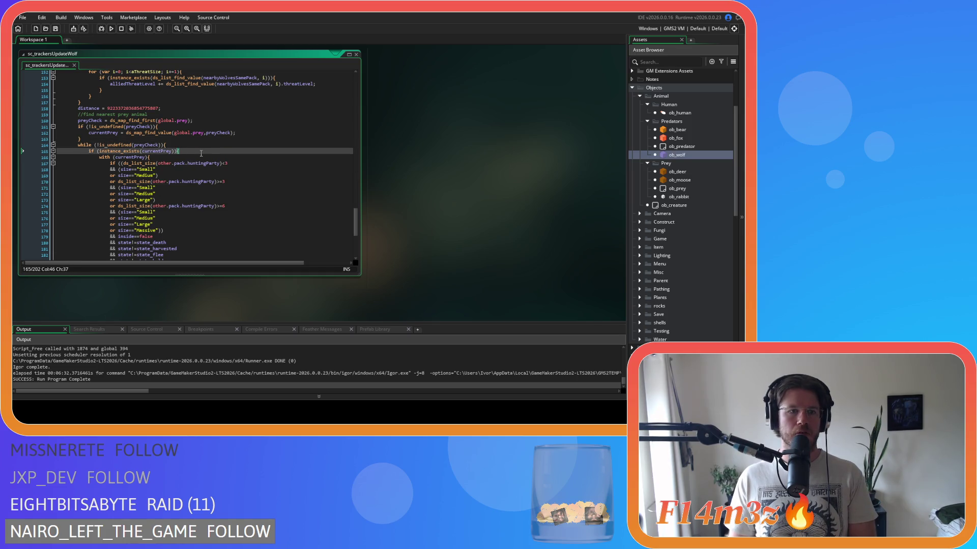
{"action": "scroll", "coordinate": [201, 153], "scroll_direction": "down", "scroll_amount": 8}
{"action": "left_click", "coordinate": [110, 222]}
{"action": "scroll", "coordinate": [152, 221], "scroll_direction": "up", "scroll_amount": 6}
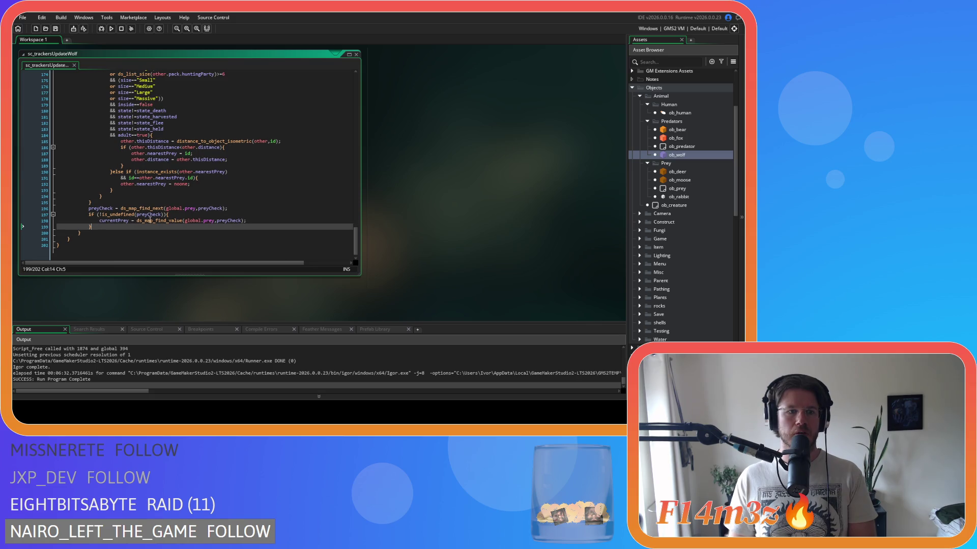
{"action": "left_click", "coordinate": [208, 127]}
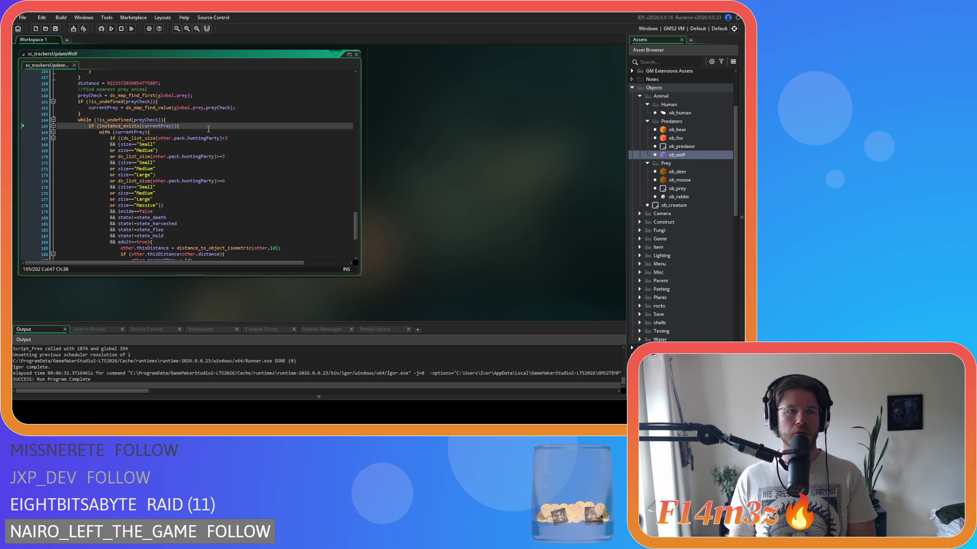
Examine the while loop over preyCheck and the lines around it
{"action": "left_click", "coordinate": [200, 120]}
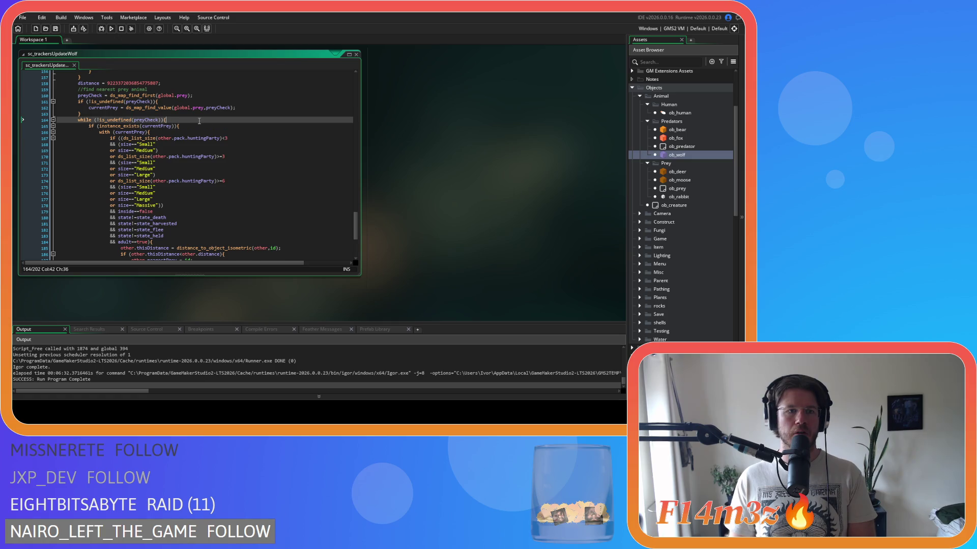
{"action": "scroll", "coordinate": [201, 128], "scroll_direction": "up", "scroll_amount": 3}
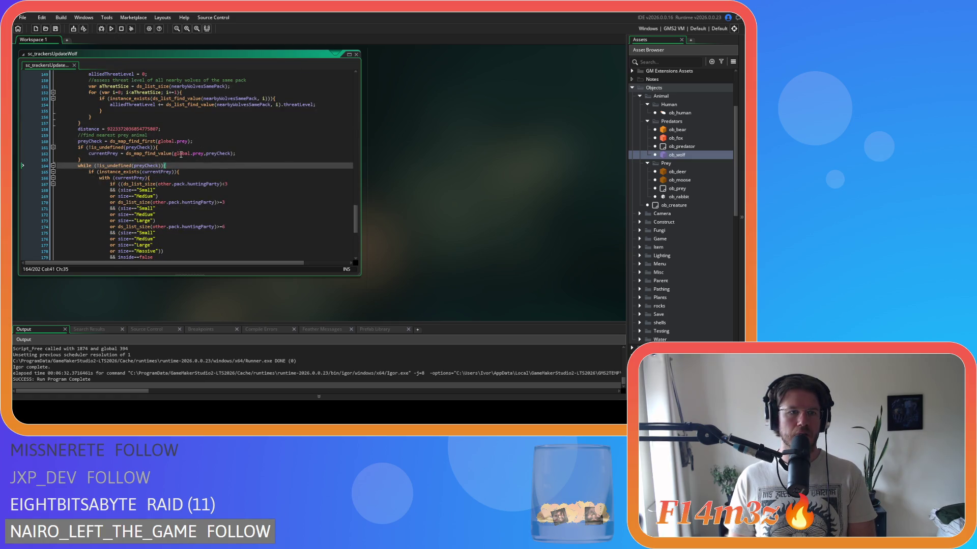
{"action": "key", "text": "Up"}
{"action": "key", "text": "Home"}
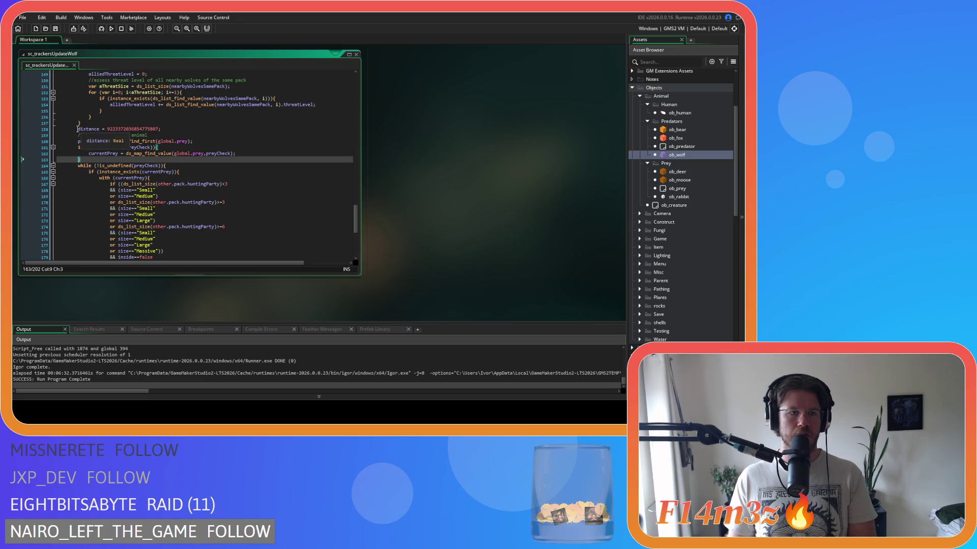
{"action": "scroll", "coordinate": [79, 127], "scroll_direction": "down", "scroll_amount": 4}
{"action": "key", "text": "Down"}
{"action": "key", "text": "End"}
{"action": "scroll", "coordinate": [148, 137], "scroll_direction": "down", "scroll_amount": 5}
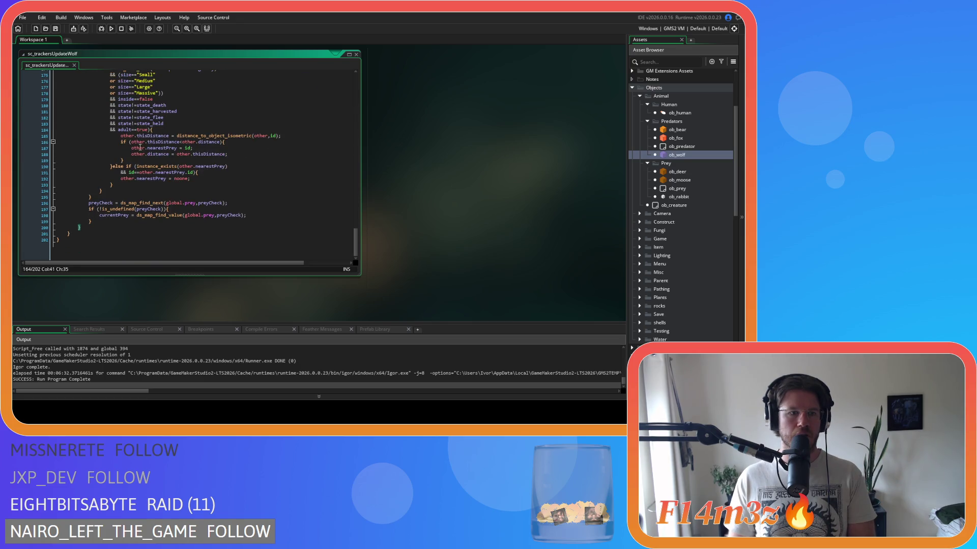
{"action": "scroll", "coordinate": [74, 234], "scroll_direction": "up", "scroll_amount": 4}
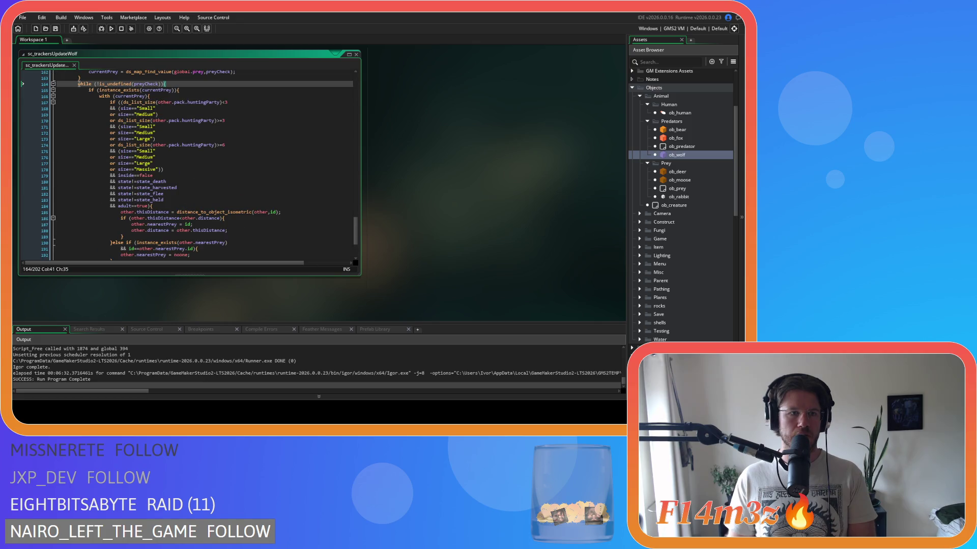
{"action": "scroll", "coordinate": [79, 86], "scroll_direction": "down", "scroll_amount": 4}
Paste the tent-tracking code at the end of the wolf script
{"action": "left_click", "coordinate": [73, 235]}
{"action": "scroll", "coordinate": [72, 235], "scroll_direction": "up", "scroll_amount": 13}
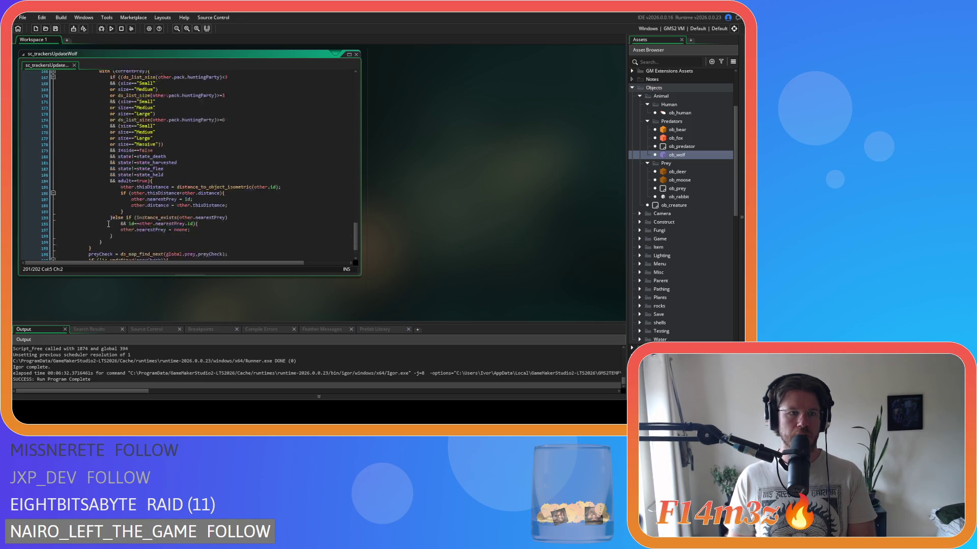
{"action": "scroll", "coordinate": [308, 212], "scroll_direction": "up", "scroll_amount": 2}
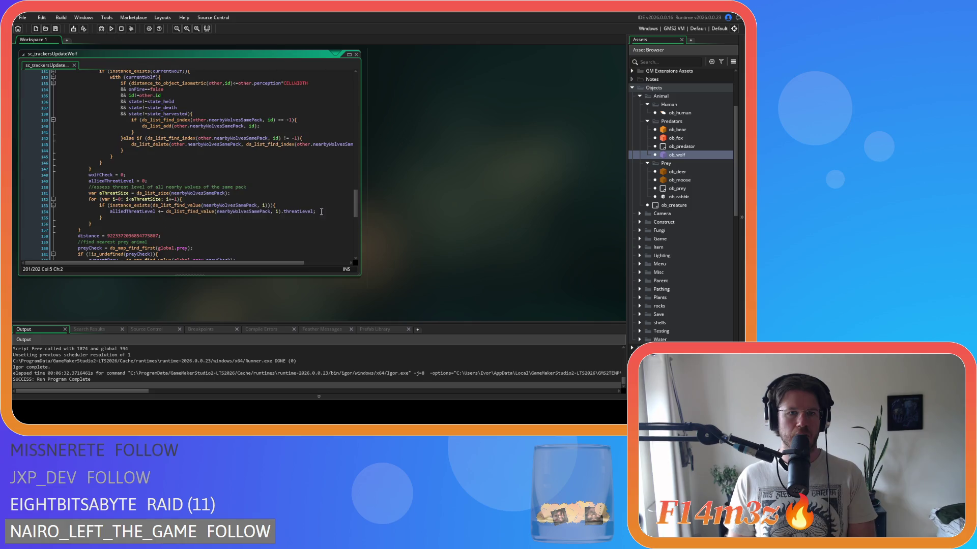
{"action": "scroll", "coordinate": [356, 202], "scroll_direction": "down", "scroll_amount": 15}
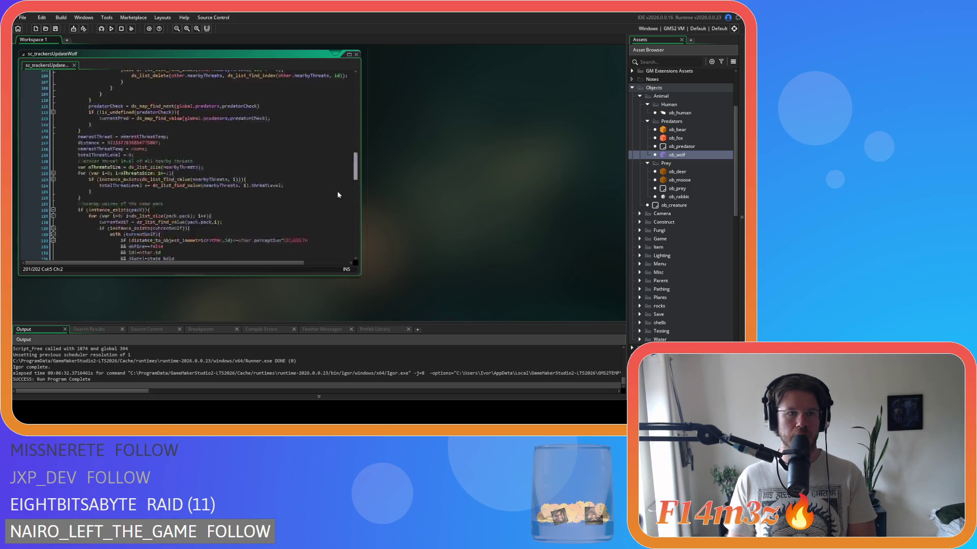
{"action": "key", "text": "ctrl+v"}
Select most of the pasted tent code and delete it
{"action": "mouse_move", "coordinate": [76, 227]}
{"action": "left_mouse_down"}
{"action": "mouse_move", "coordinate": [50, 152]}
{"action": "mouse_move", "coordinate": [41, 198]}
{"action": "mouse_move", "coordinate": [38, 181]}
{"action": "mouse_move", "coordinate": [50, 234]}
{"action": "mouse_move", "coordinate": [75, 232]}
{"action": "mouse_move", "coordinate": [65, 179]}
{"action": "left_mouse_up"}
{"action": "scroll", "coordinate": [38, 183], "scroll_direction": "up", "scroll_amount": 3}
{"action": "scroll", "coordinate": [69, 233], "scroll_direction": "down", "scroll_amount": 3}
{"action": "key", "text": "Delete"}
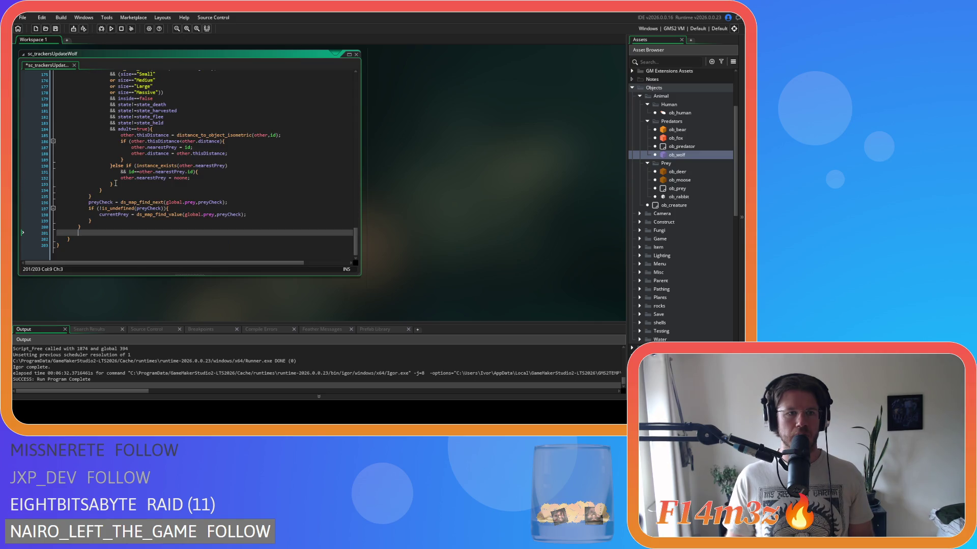
Undo and redo the tent-code deletion, leaving the pasted code restored
{"action": "key", "text": "ctrl+z"}
{"action": "scroll", "coordinate": [146, 205], "scroll_direction": "up", "scroll_amount": 3}
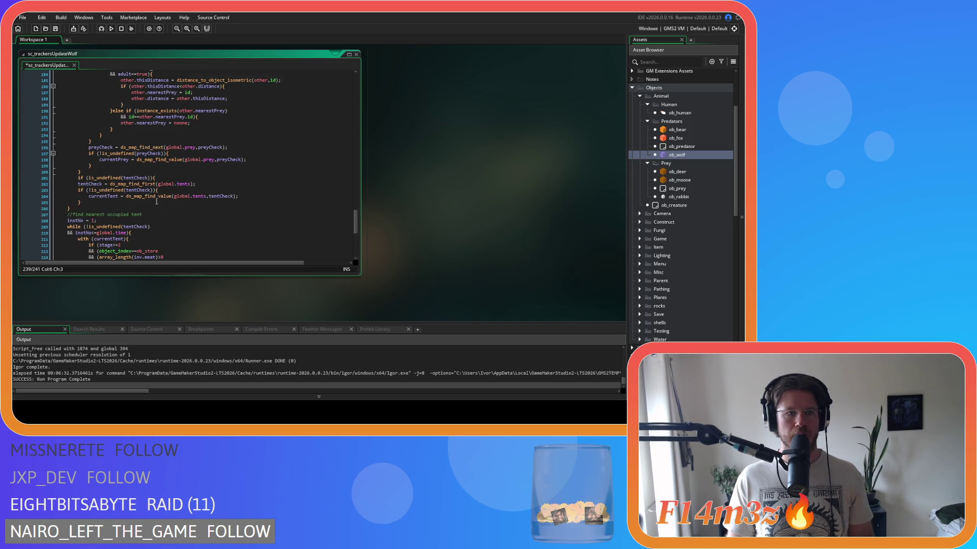
{"action": "key", "text": "ctrl+y"}
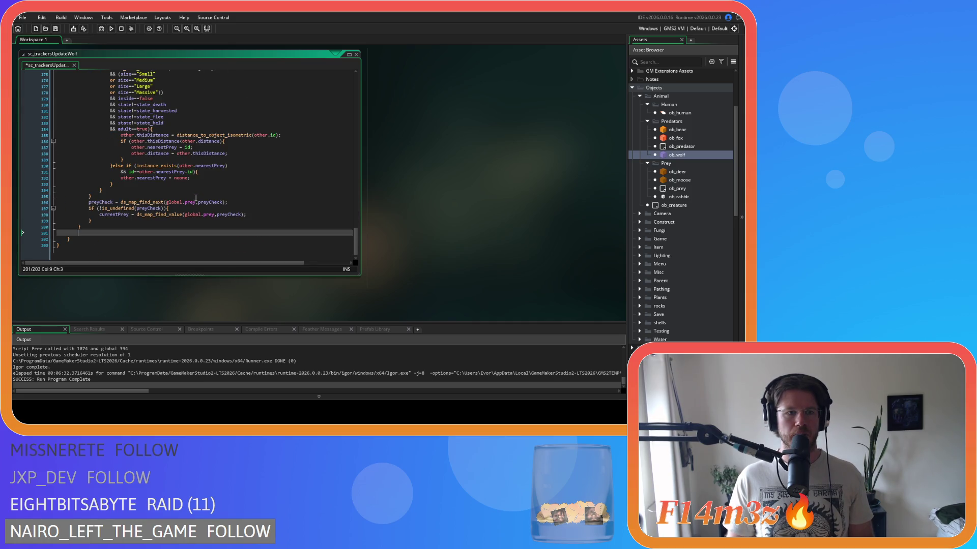
{"action": "key", "text": "ctrl+z"}
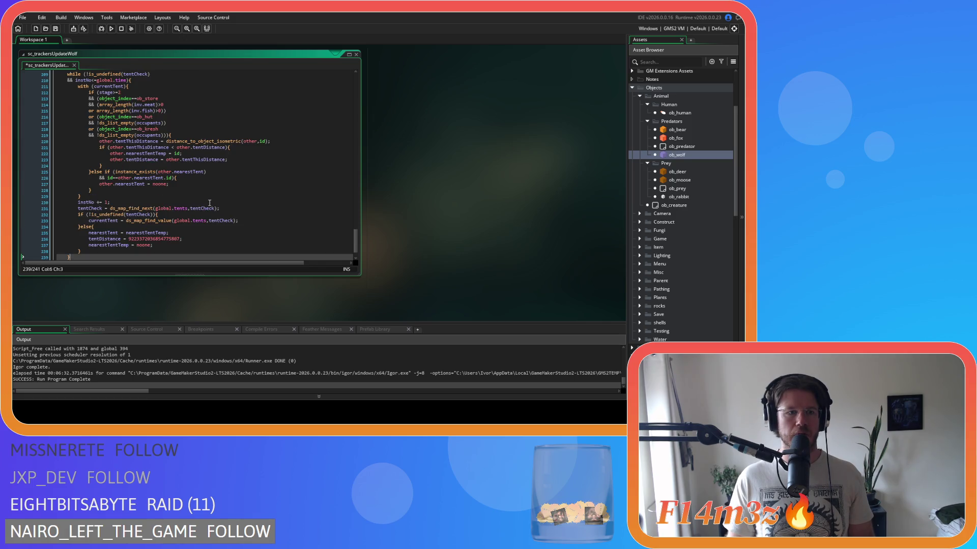
{"action": "scroll", "coordinate": [213, 202], "scroll_direction": "up", "scroll_amount": 4}
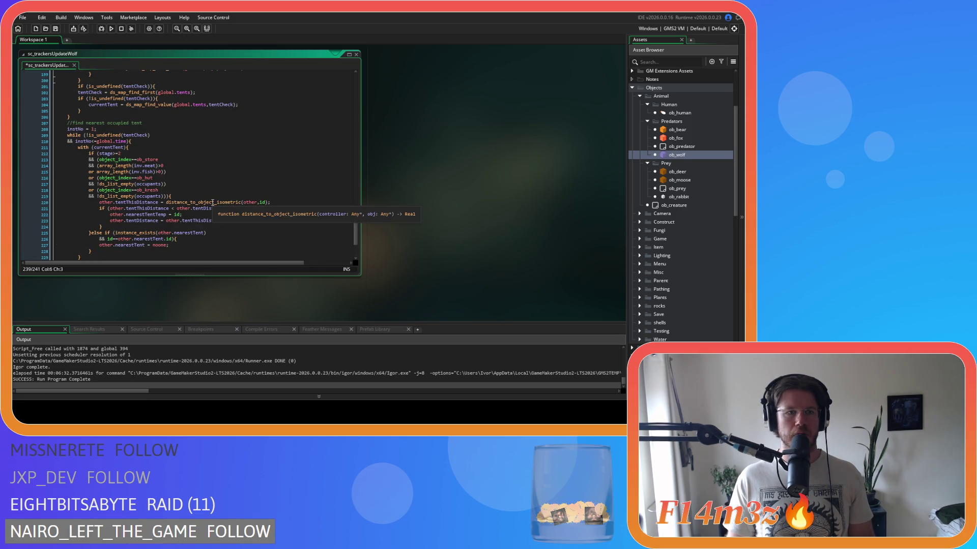
{"action": "scroll", "coordinate": [213, 202], "scroll_direction": "up", "scroll_amount": 4}
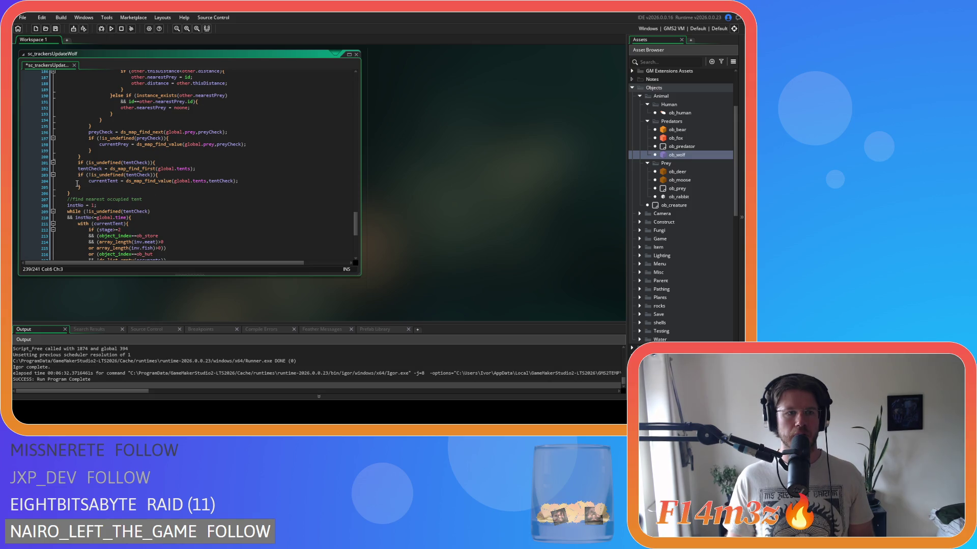
Delete the pasted tent block and blank line, save, and open ob_wolf
{"action": "left_click", "coordinate": [77, 163], "text": "shift"}
{"action": "key", "text": "BackSpace"}
{"action": "key", "text": "BackSpace"}
{"action": "key", "text": "BackSpace"}
{"action": "key", "text": "BackSpace"}
{"action": "key", "text": "ctrl+s"}
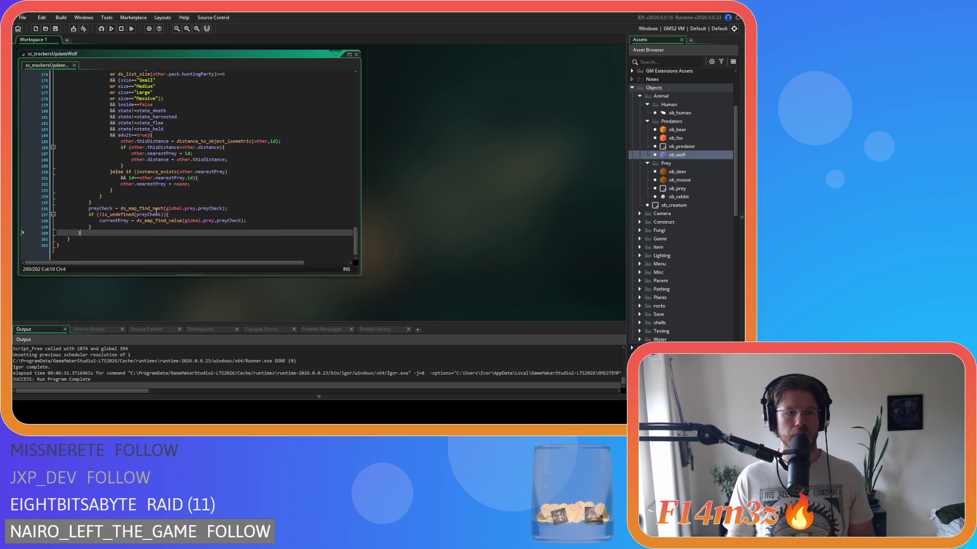
{"action": "key", "text": "Left"}
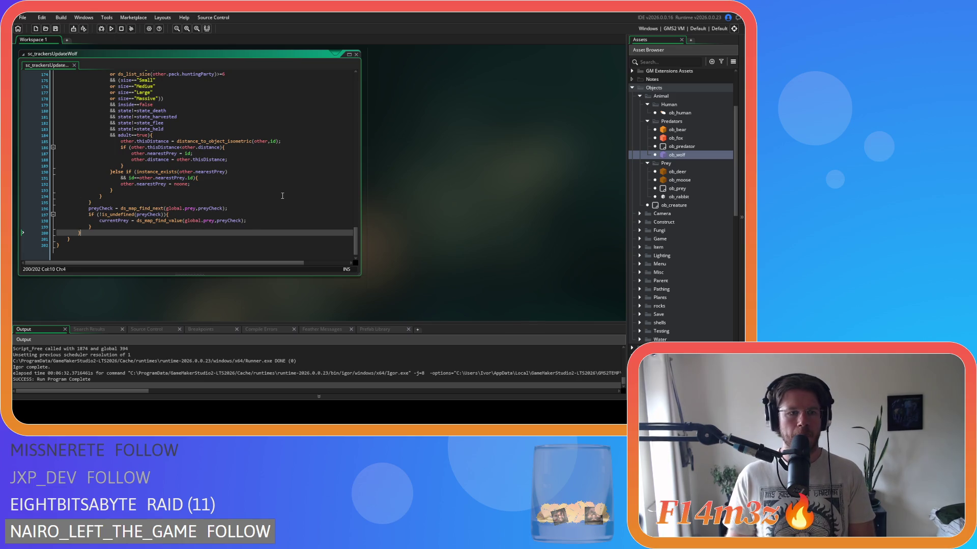
{"action": "double_click", "coordinate": [677, 155]}
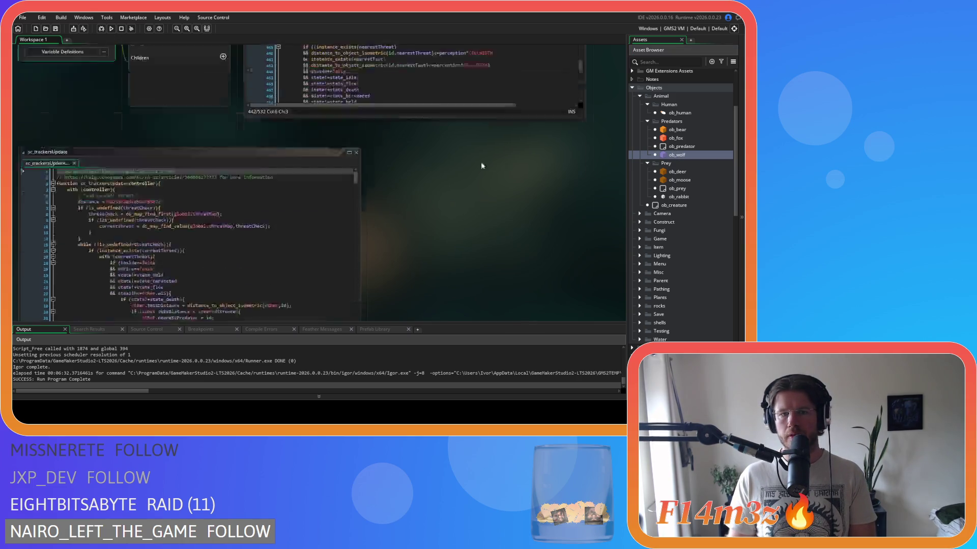
Copy the tent-finding lines from ob_wolf's Step code
{"action": "left_click", "coordinate": [384, 191]}
{"action": "left_click_drag", "start_coordinate": [297, 247], "coordinate": [293, 153]}
{"action": "right_click", "coordinate": [296, 171]}
{"action": "left_click", "coordinate": [319, 188]}
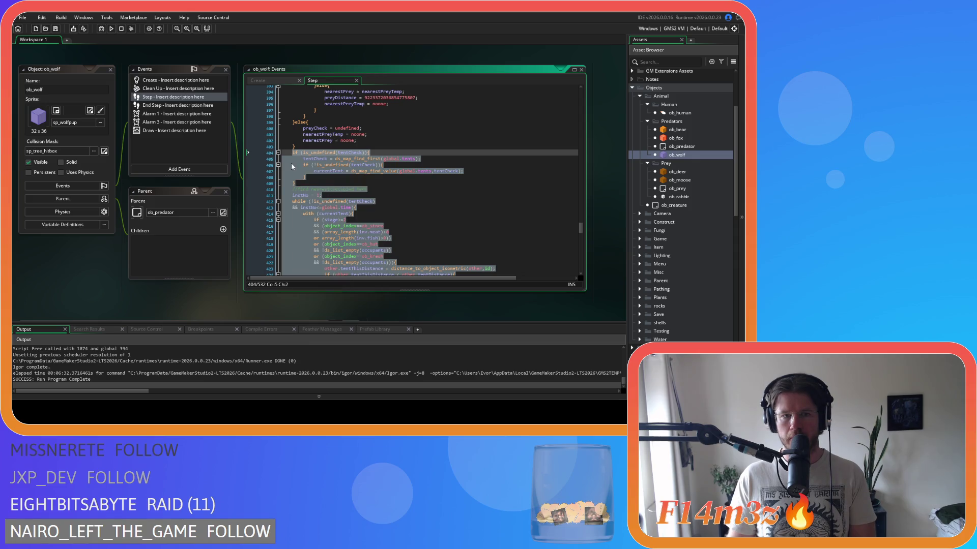
Bring the sc_trackersUpdateWolf script back to the front
{"action": "scroll", "coordinate": [292, 165], "scroll_direction": "down", "scroll_amount": 5}
{"action": "scroll", "coordinate": [184, 309], "scroll_direction": "down", "scroll_amount": 5}
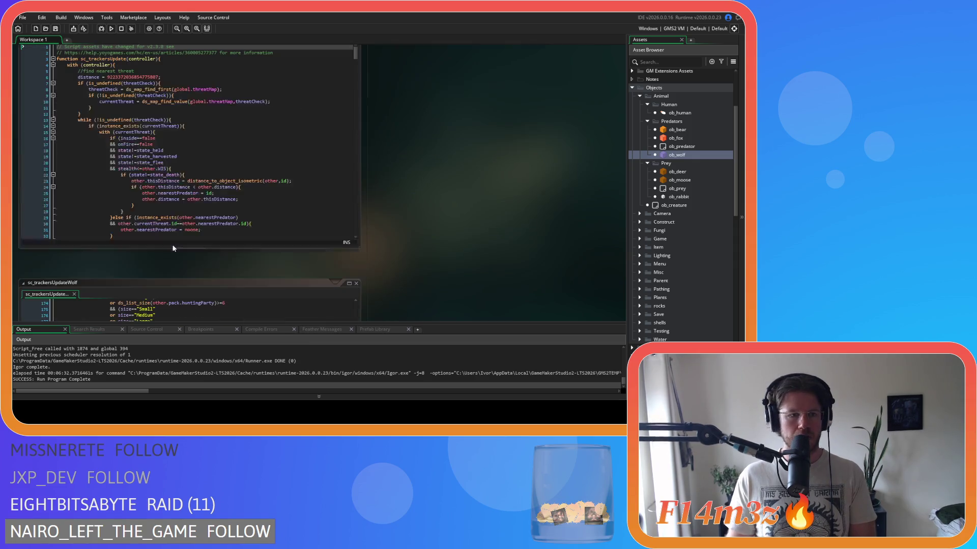
{"action": "scroll", "coordinate": [685, 215], "scroll_direction": "down", "scroll_amount": 15}
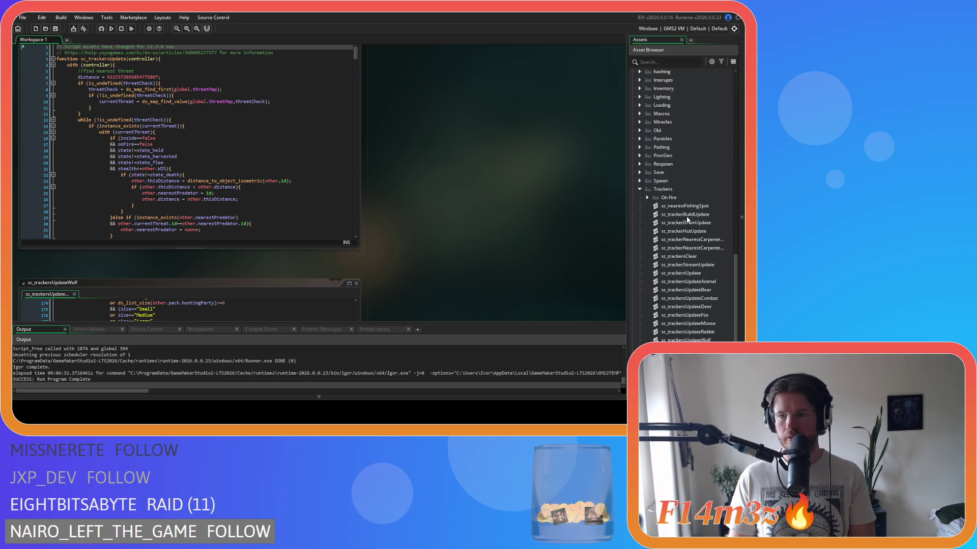
{"action": "left_click", "coordinate": [709, 294]}
{"action": "double_click", "coordinate": [708, 295]}
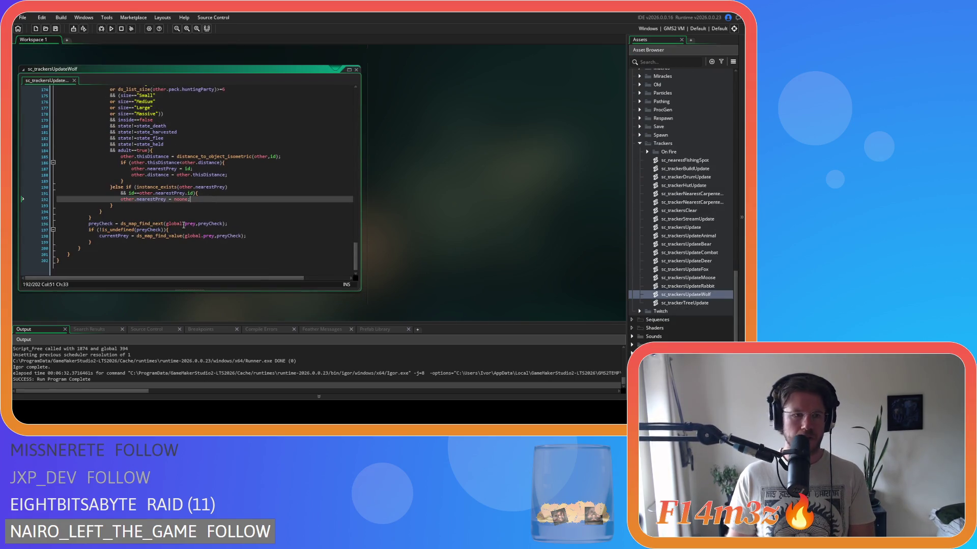
Paste the copied tent-search code at line 201 of the wolf script
{"action": "left_click", "coordinate": [79, 248]}
{"action": "left_click_drag", "start_coordinate": [356, 246], "coordinate": [356, 229]}
{"action": "scroll", "coordinate": [80, 188], "scroll_direction": "down", "scroll_amount": 9}
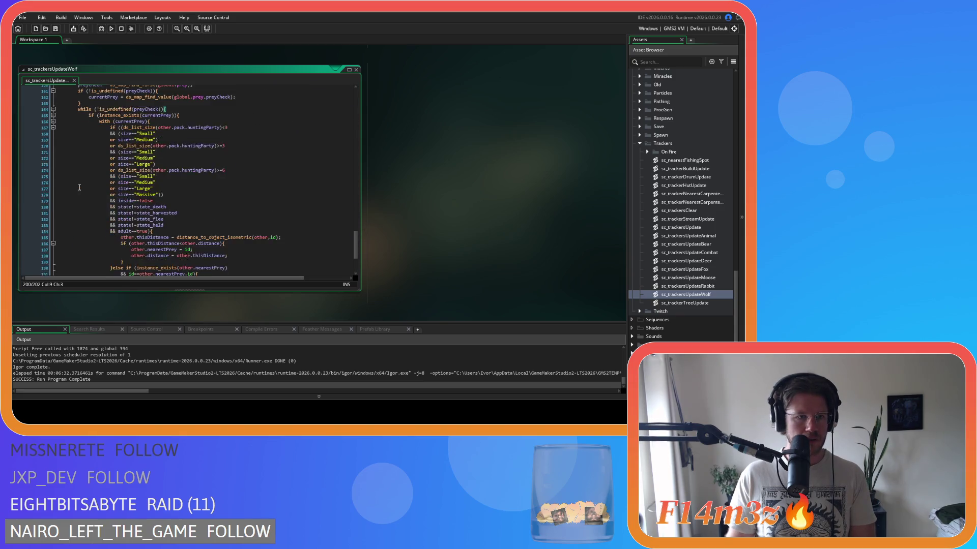
{"action": "left_click", "coordinate": [69, 250]}
{"action": "mouse_move", "coordinate": [354, 256]}
{"action": "left_mouse_down"}
{"action": "mouse_move", "coordinate": [351, 94]}
{"action": "mouse_move", "coordinate": [322, 233]}
{"action": "mouse_move", "coordinate": [331, 252]}
{"action": "left_mouse_up"}
{"action": "key", "text": "ctrl+v"}
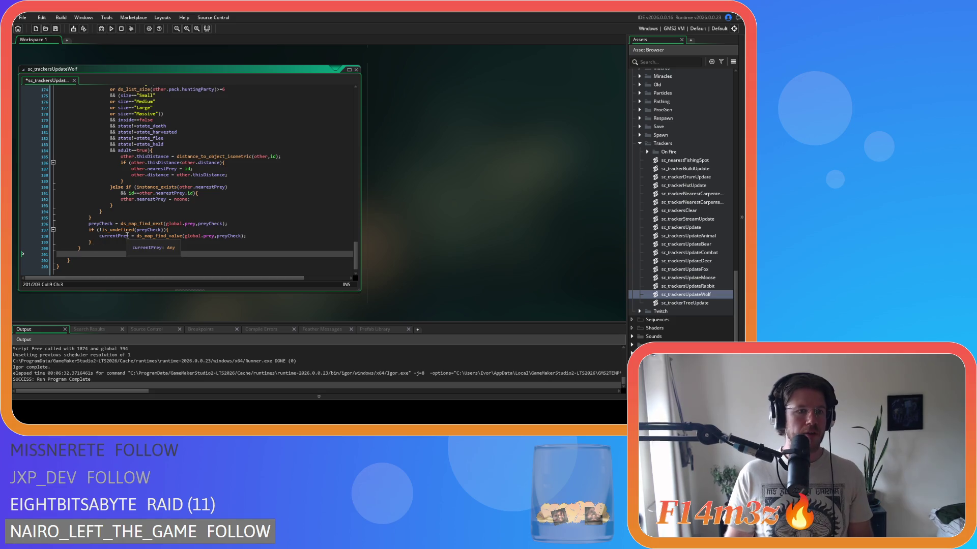
Indent the pasted tent-search lines one level and save the script
{"action": "mouse_move", "coordinate": [141, 230]}
{"action": "left_mouse_down"}
{"action": "mouse_move", "coordinate": [81, 218]}
{"action": "mouse_move", "coordinate": [64, 153]}
{"action": "mouse_move", "coordinate": [63, 202]}
{"action": "left_mouse_up"}
{"action": "scroll", "coordinate": [62, 202], "scroll_direction": "up", "scroll_amount": 1}
{"action": "scroll", "coordinate": [62, 202], "scroll_direction": "up", "scroll_amount": 1}
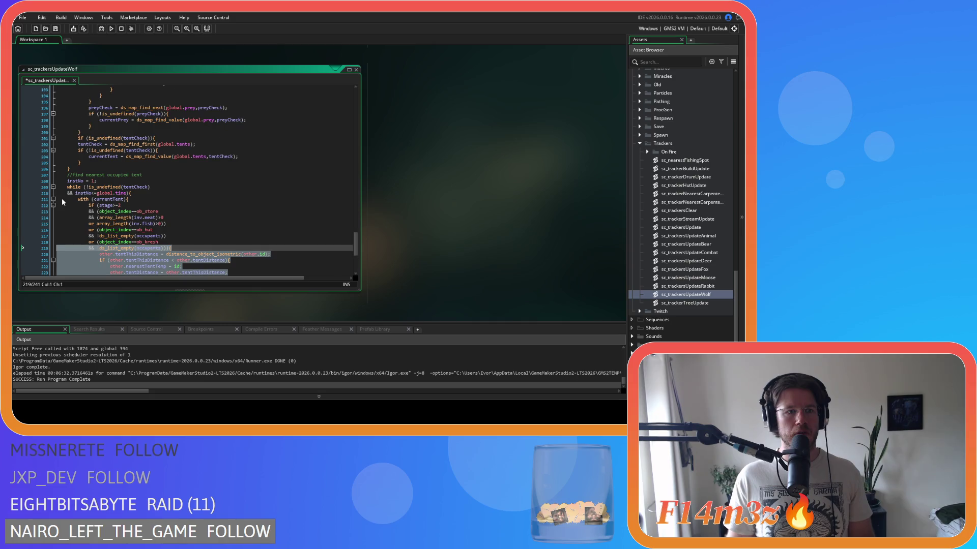
{"action": "left_click_drag", "start_coordinate": [62, 202], "coordinate": [57, 144]}
{"action": "key", "text": "Tab"}
{"action": "key", "text": "ctrl+s"}
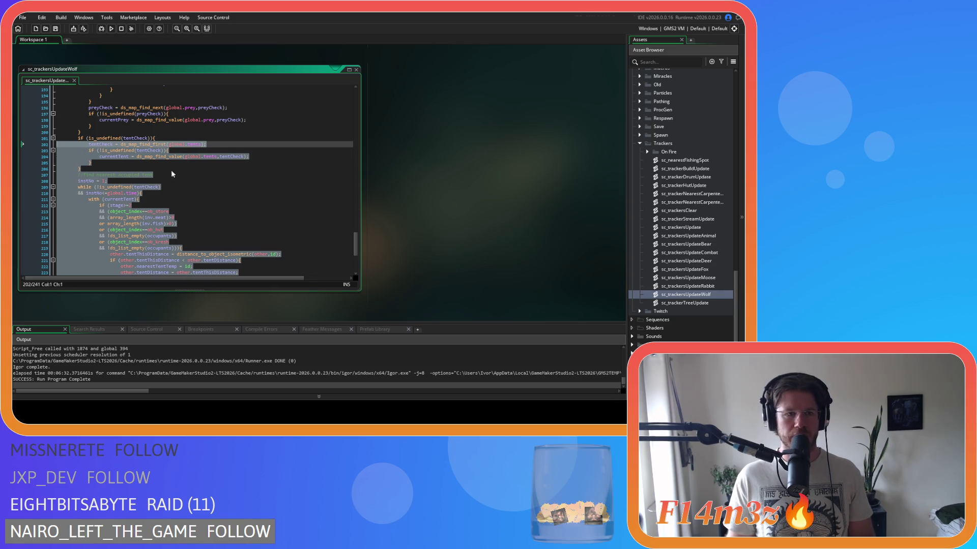
{"action": "left_click", "coordinate": [202, 145]}
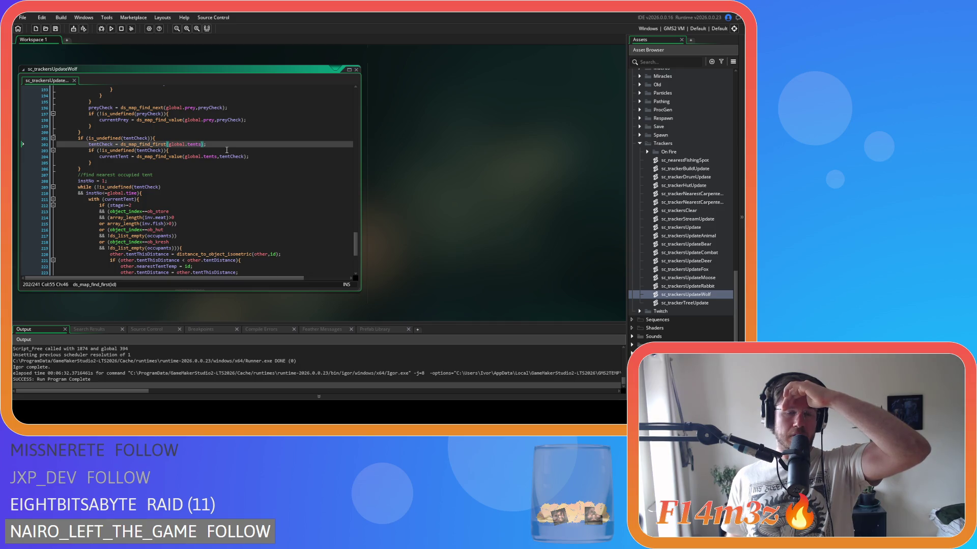
Review the nearest-occupied-tent loop and select the instNo = 1 line
{"action": "scroll", "coordinate": [226, 150], "scroll_direction": "up", "scroll_amount": 14}
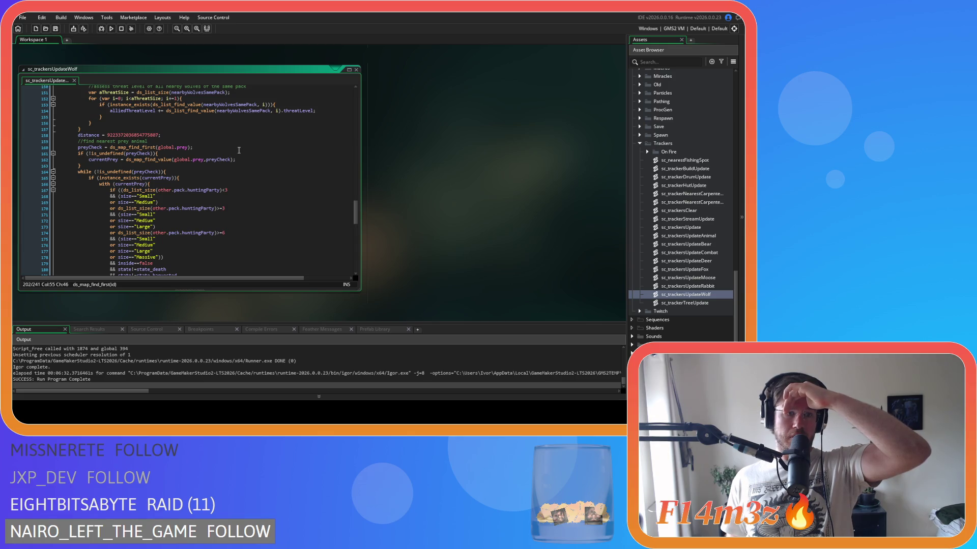
{"action": "scroll", "coordinate": [241, 152], "scroll_direction": "down", "scroll_amount": 11}
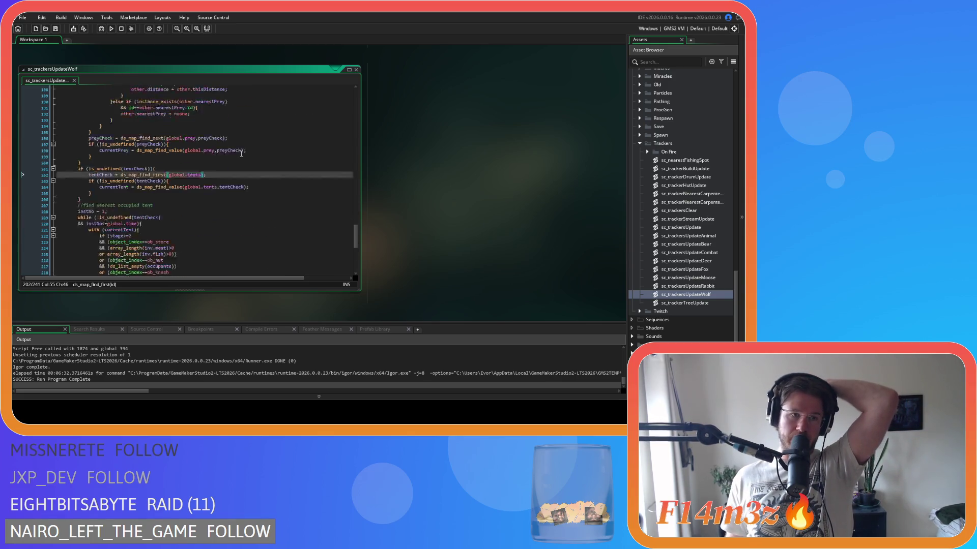
{"action": "scroll", "coordinate": [241, 154], "scroll_direction": "down", "scroll_amount": 5}
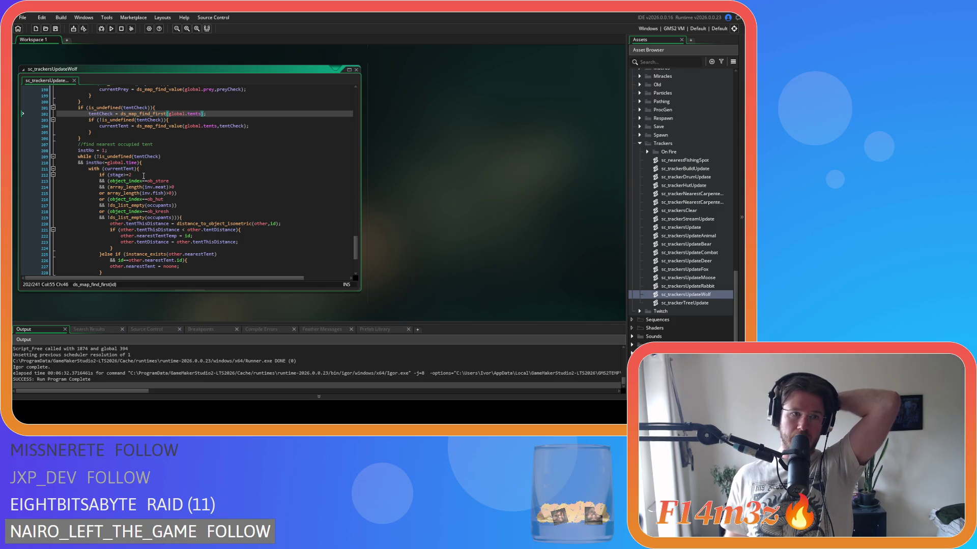
{"action": "left_click", "coordinate": [242, 153]}
Remove the instNo = 1 and instNo += 1 lines and the instNo<=global.time condition
{"action": "key", "text": "shift+Home"}
{"action": "key", "text": "BackSpace"}
{"action": "key", "text": "BackSpace"}
{"action": "scroll", "coordinate": [117, 193], "scroll_direction": "down", "scroll_amount": 4}
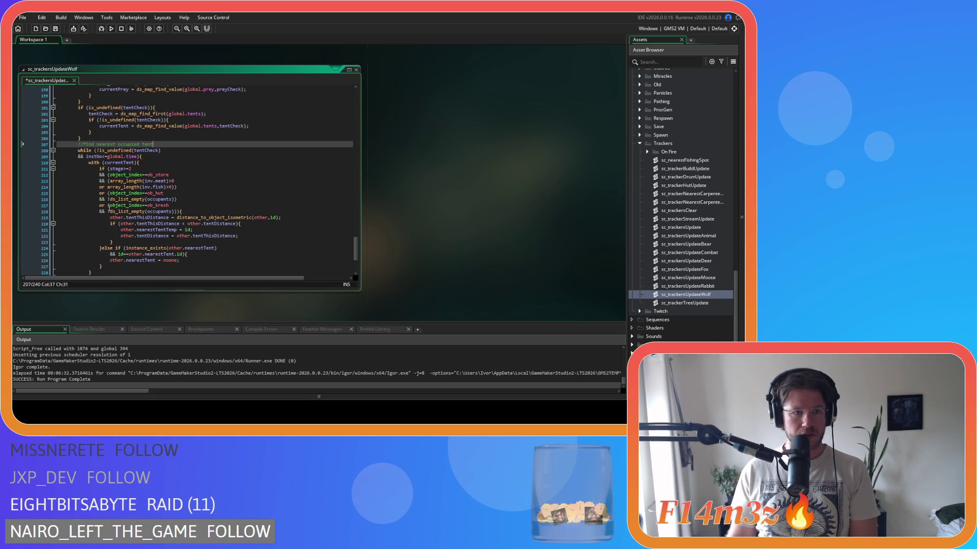
{"action": "left_click", "coordinate": [132, 204]}
{"action": "key", "text": "shift+Home"}
{"action": "key", "text": "BackSpace"}
{"action": "key", "text": "BackSpace"}
{"action": "scroll", "coordinate": [164, 209], "scroll_direction": "up", "scroll_amount": 4}
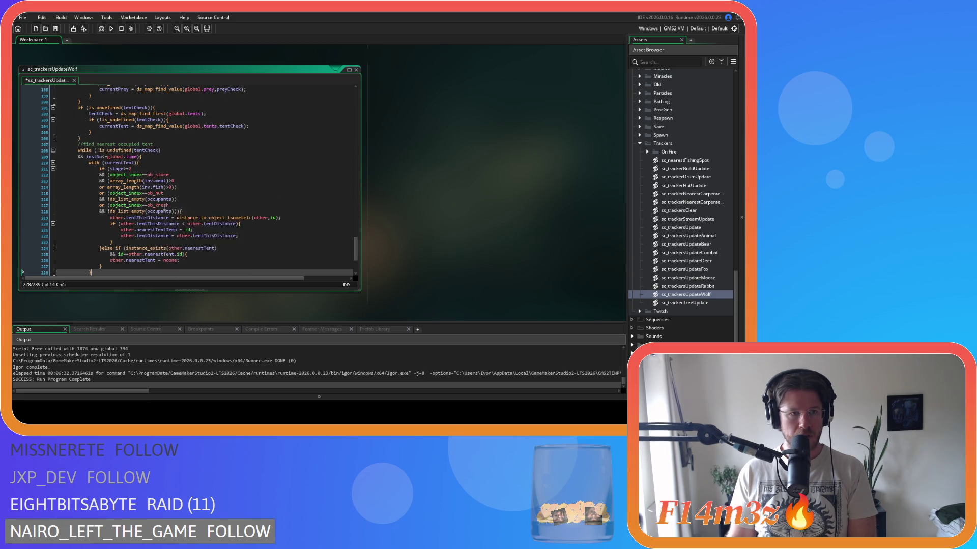
{"action": "left_click", "coordinate": [138, 156]}
{"action": "key", "text": "shift+Home"}
{"action": "key", "text": "BackSpace"}
{"action": "key", "text": "BackSpace"}
{"action": "left_click", "coordinate": [191, 158]}
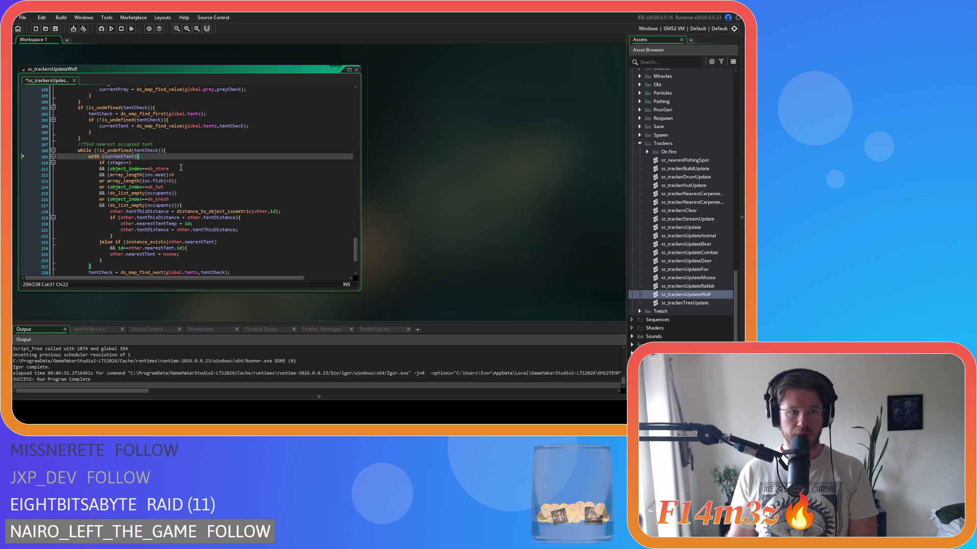
{"action": "left_click", "coordinate": [198, 150]}
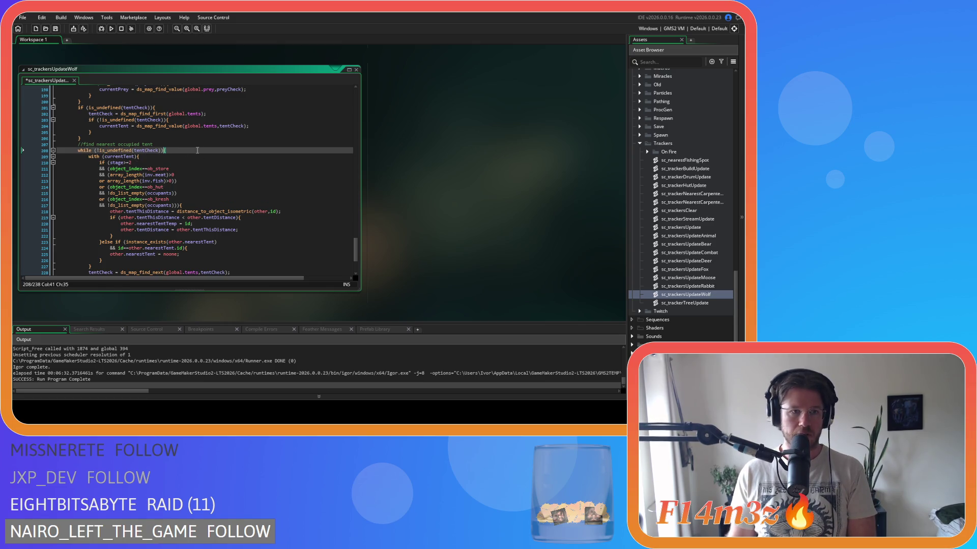
Rename nearestTentTemp to nearestTent in the tent loop's assignment
{"action": "scroll", "coordinate": [197, 150], "scroll_direction": "down", "scroll_amount": 3}
{"action": "scroll", "coordinate": [138, 223], "scroll_direction": "up", "scroll_amount": 3}
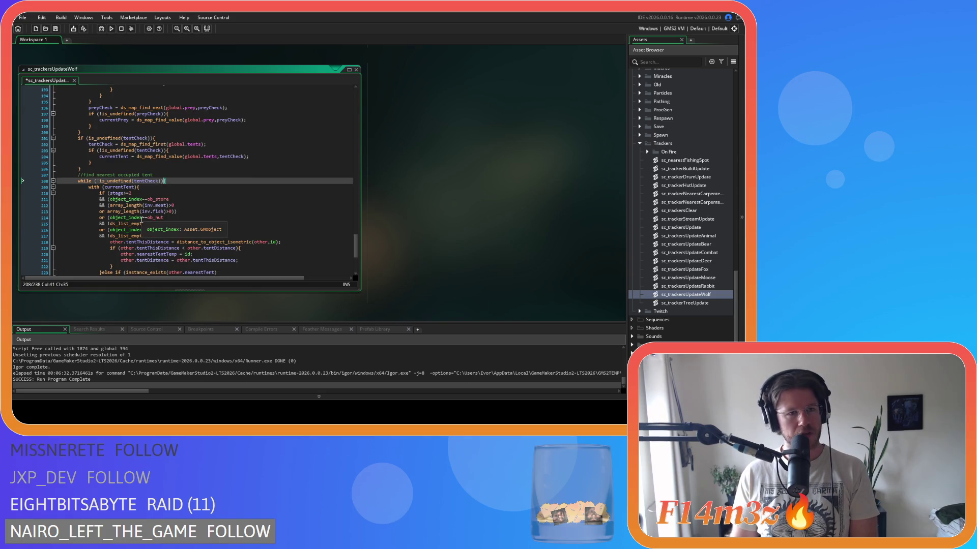
{"action": "left_click", "coordinate": [162, 138]}
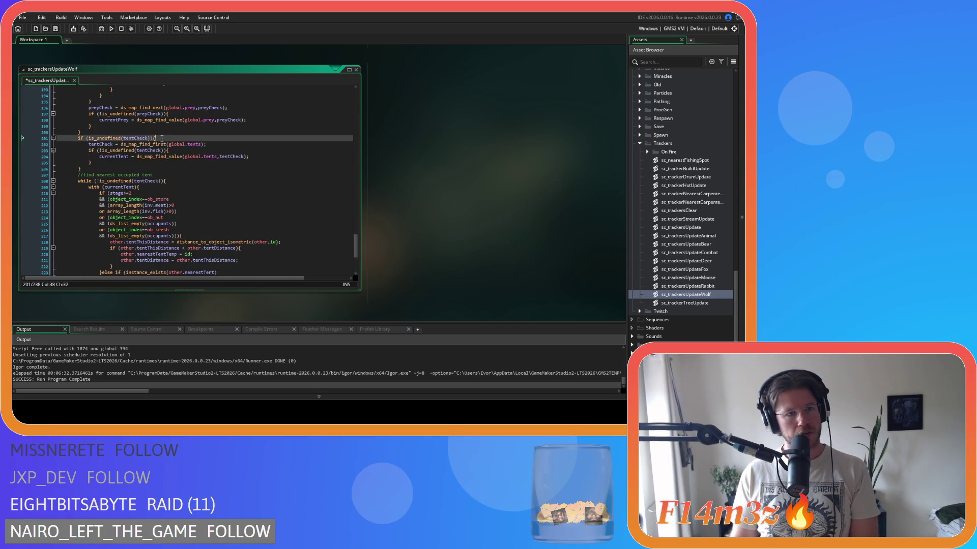
{"action": "left_click", "coordinate": [171, 180]}
{"action": "key", "text": "Up"}
{"action": "scroll", "coordinate": [90, 183], "scroll_direction": "down", "scroll_amount": 4}
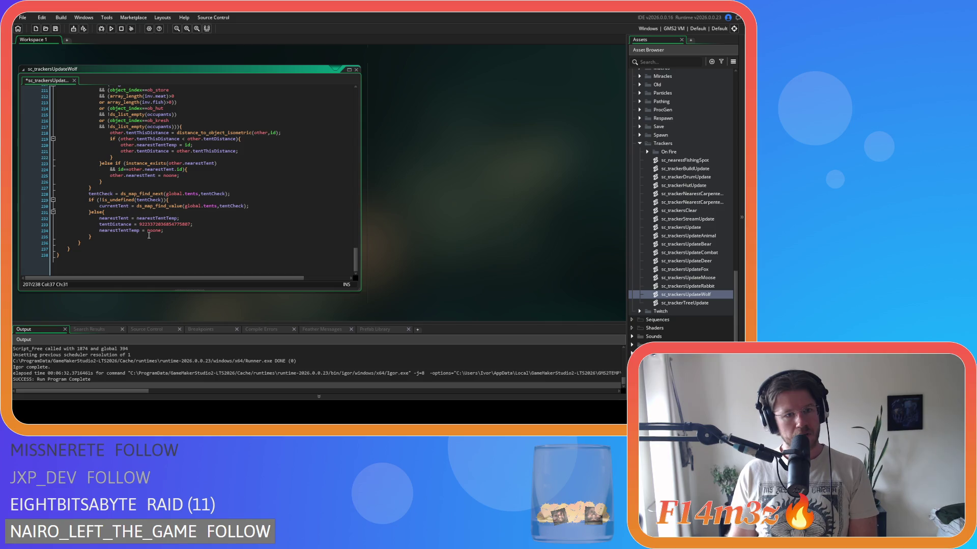
{"action": "scroll", "coordinate": [169, 145], "scroll_direction": "up", "scroll_amount": 1}
{"action": "left_click", "coordinate": [166, 151]}
{"action": "key", "text": "Delete"}
{"action": "key", "text": "Delete"}
{"action": "key", "text": "Delete"}
{"action": "key", "text": "Left"}
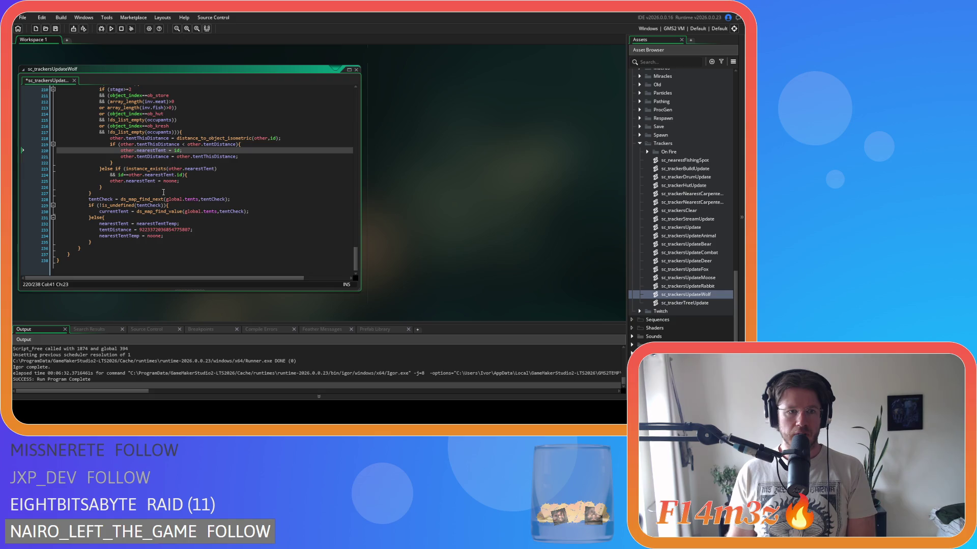
Delete the trailing else block that resets nearestTent
{"action": "left_click", "coordinate": [169, 238]}
{"action": "mouse_move", "coordinate": [94, 245]}
{"action": "left_mouse_down"}
{"action": "mouse_move", "coordinate": [127, 235]}
{"action": "mouse_move", "coordinate": [122, 218]}
{"action": "mouse_move", "coordinate": [92, 219]}
{"action": "left_mouse_up"}
{"action": "key", "text": "Delete"}
{"action": "scroll", "coordinate": [171, 242], "scroll_direction": "up", "scroll_amount": 8}
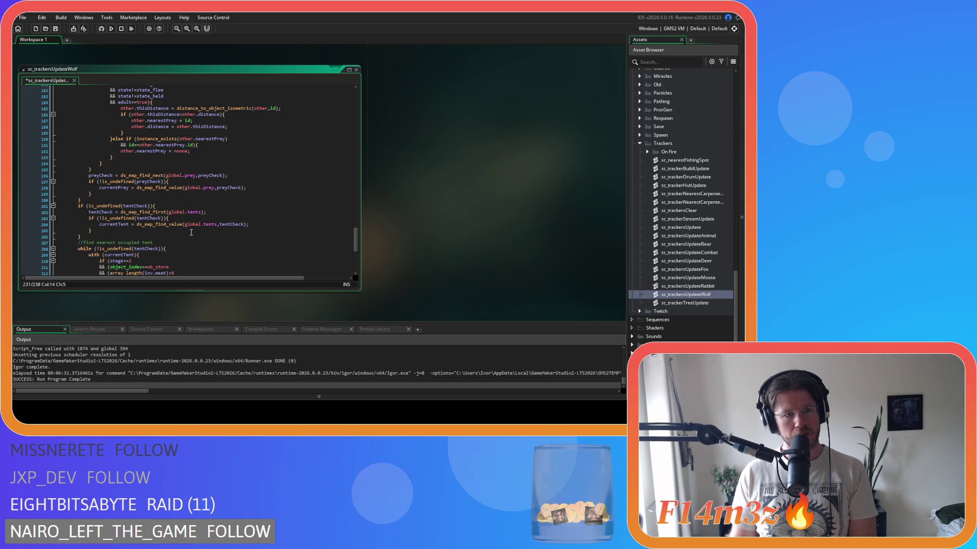
{"action": "scroll", "coordinate": [191, 232], "scroll_direction": "up", "scroll_amount": 3}
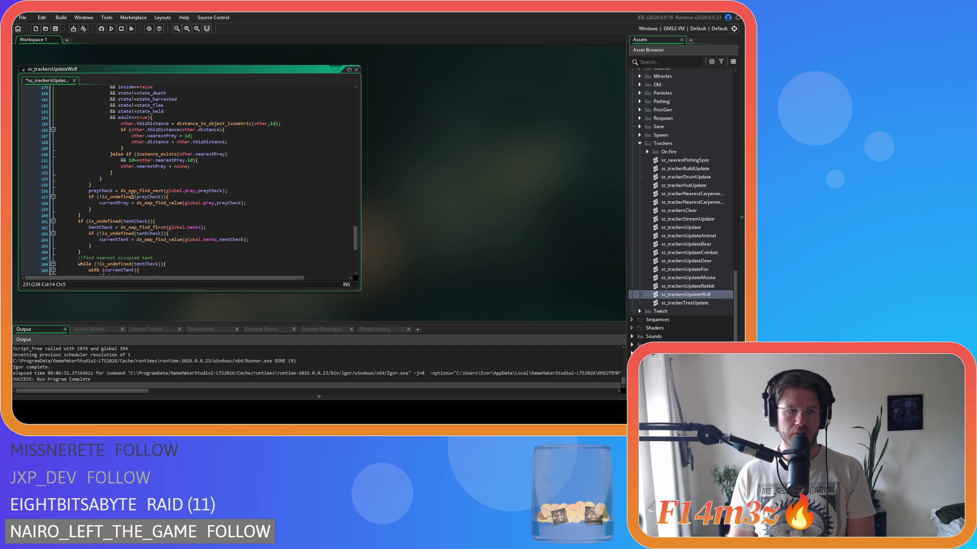
{"action": "scroll", "coordinate": [131, 183], "scroll_direction": "down", "scroll_amount": 9}
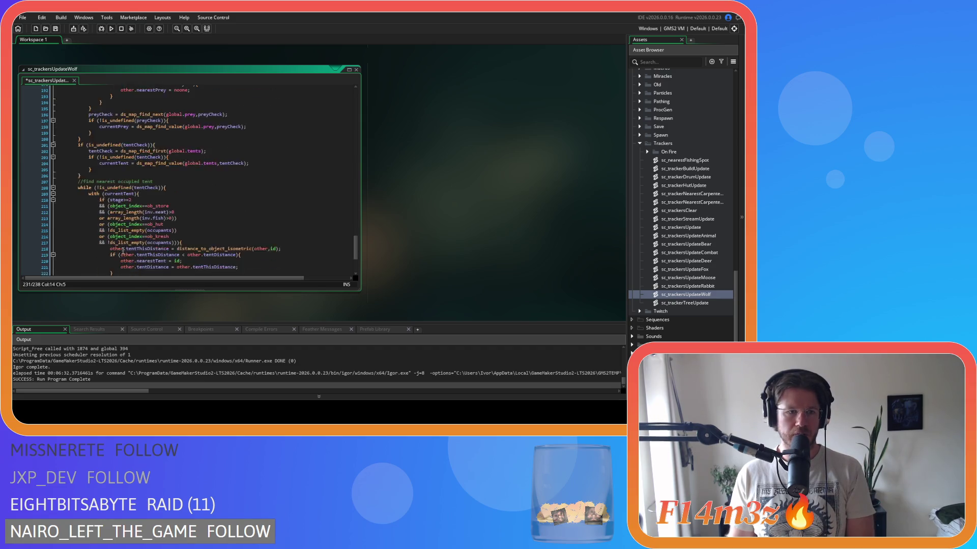
Save sc_trackersUpdateWolf and locate its tent-search loop
{"action": "key", "text": "ctrl+s"}
{"action": "mouse_move", "coordinate": [155, 99]}
{"action": "left_mouse_down"}
{"action": "mouse_move", "coordinate": [167, 164]}
{"action": "mouse_move", "coordinate": [220, 163]}
{"action": "mouse_move", "coordinate": [218, 180]}
{"action": "left_mouse_up"}
{"action": "scroll", "coordinate": [205, 187], "scroll_direction": "up", "scroll_amount": 3}
{"action": "scroll", "coordinate": [205, 187], "scroll_direction": "down", "scroll_amount": 3}
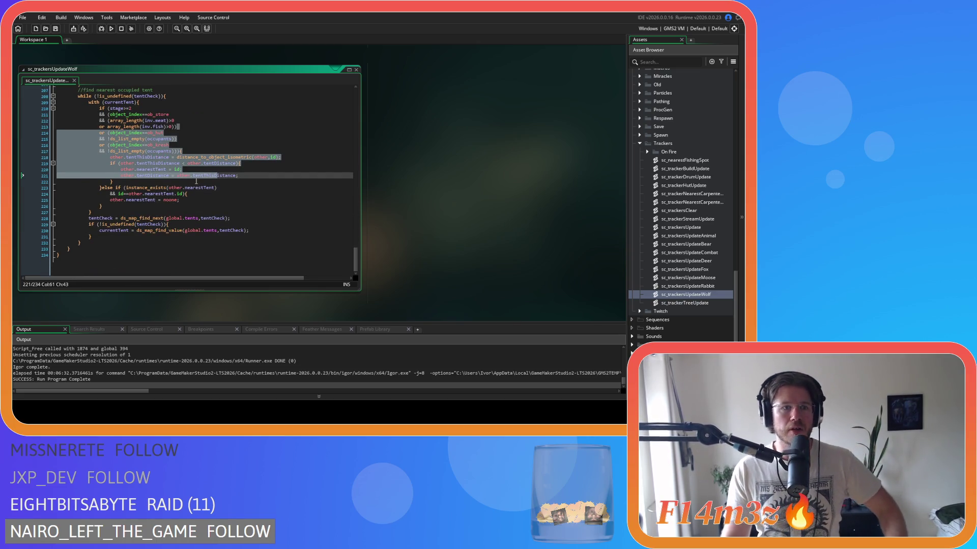
{"action": "scroll", "coordinate": [196, 182], "scroll_direction": "up", "scroll_amount": 2}
{"action": "left_click_drag", "start_coordinate": [93, 128], "coordinate": [127, 164]}
{"action": "left_click", "coordinate": [136, 261]}
{"action": "scroll", "coordinate": [84, 236], "scroll_direction": "down", "scroll_amount": 2}
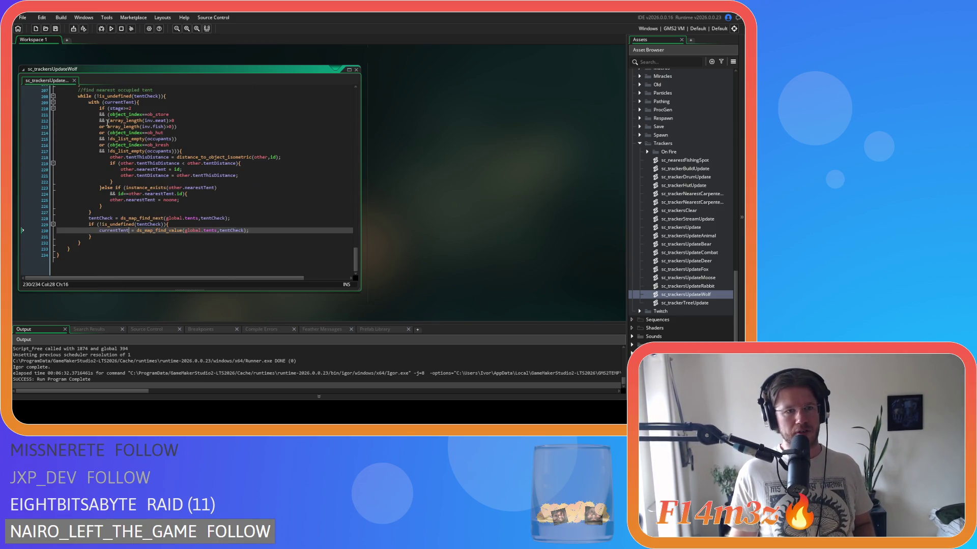
{"action": "scroll", "coordinate": [105, 134], "scroll_direction": "up", "scroll_amount": 3}
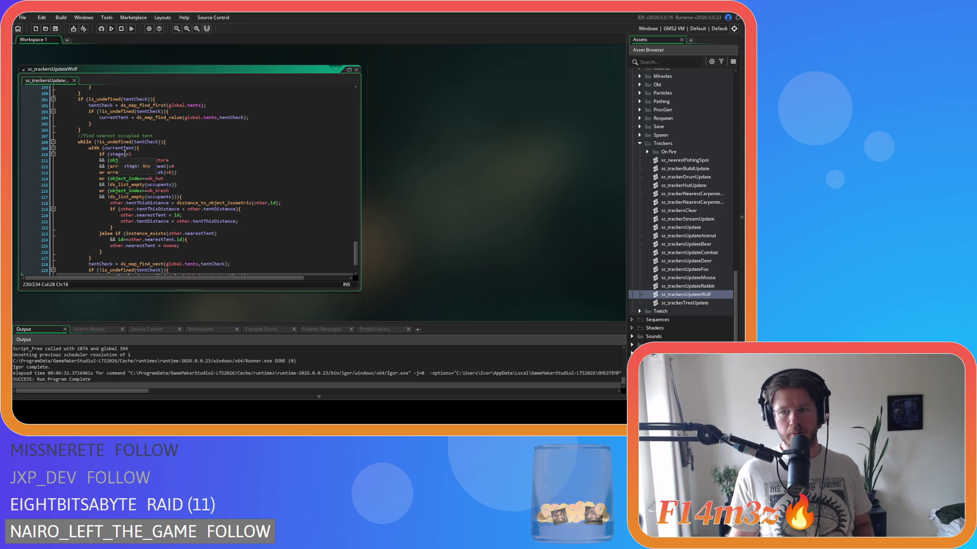
{"action": "scroll", "coordinate": [127, 156], "scroll_direction": "down", "scroll_amount": 3}
Copy the tent-search block (lines 207–232) and open sc_trackersUpdateBear
{"action": "left_click_drag", "start_coordinate": [67, 172], "coordinate": [79, 94]}
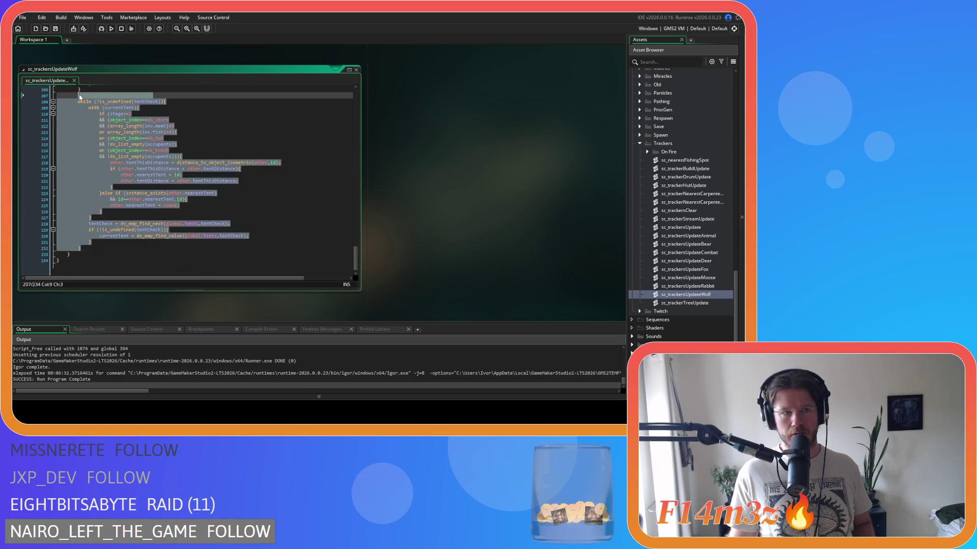
{"action": "left_click", "coordinate": [94, 248]}
{"action": "left_click_drag", "start_coordinate": [90, 250], "coordinate": [78, 95]}
{"action": "right_click", "coordinate": [92, 129]}
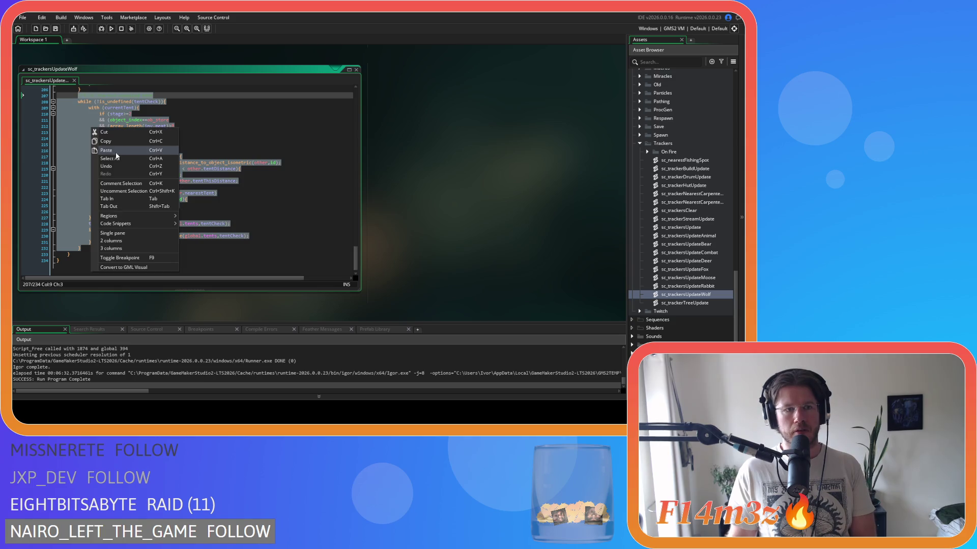
{"action": "left_click", "coordinate": [123, 142]}
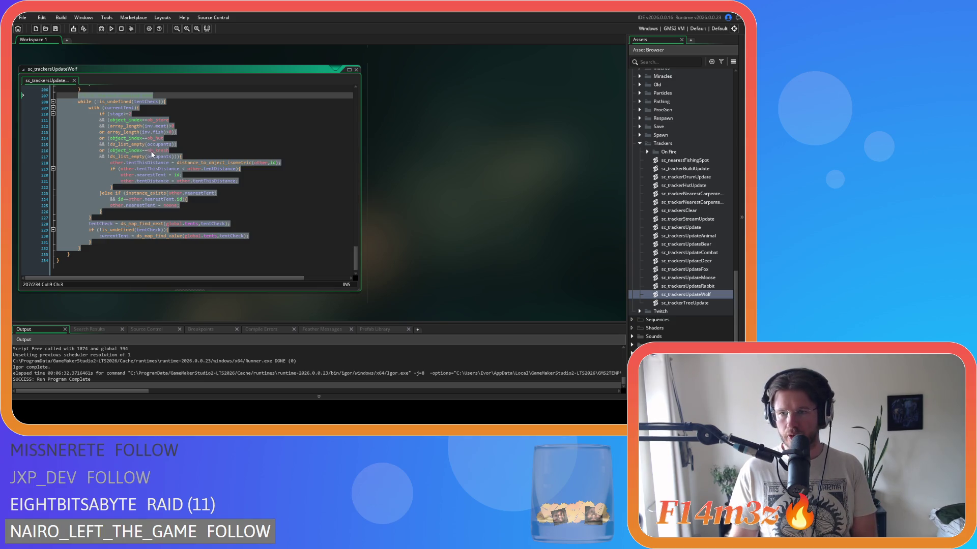
{"action": "double_click", "coordinate": [691, 245]}
Paste the tent-search block after the bear script's prey loop and save sc_trackersUpdateBear
{"action": "left_click_drag", "start_coordinate": [356, 136], "coordinate": [354, 251]}
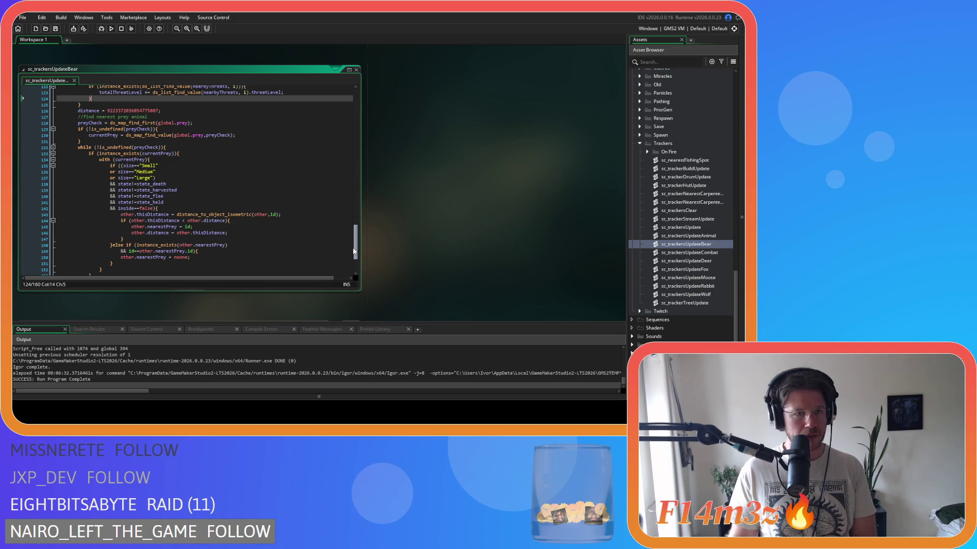
{"action": "mouse_move", "coordinate": [354, 251]}
{"action": "left_mouse_down"}
{"action": "mouse_move", "coordinate": [356, 268]}
{"action": "mouse_move", "coordinate": [346, 225]}
{"action": "mouse_move", "coordinate": [348, 277]}
{"action": "mouse_move", "coordinate": [328, 197]}
{"action": "mouse_move", "coordinate": [337, 113]}
{"action": "mouse_move", "coordinate": [346, 141]}
{"action": "mouse_move", "coordinate": [342, 168]}
{"action": "mouse_move", "coordinate": [343, 100]}
{"action": "mouse_move", "coordinate": [359, 268]}
{"action": "left_mouse_up"}
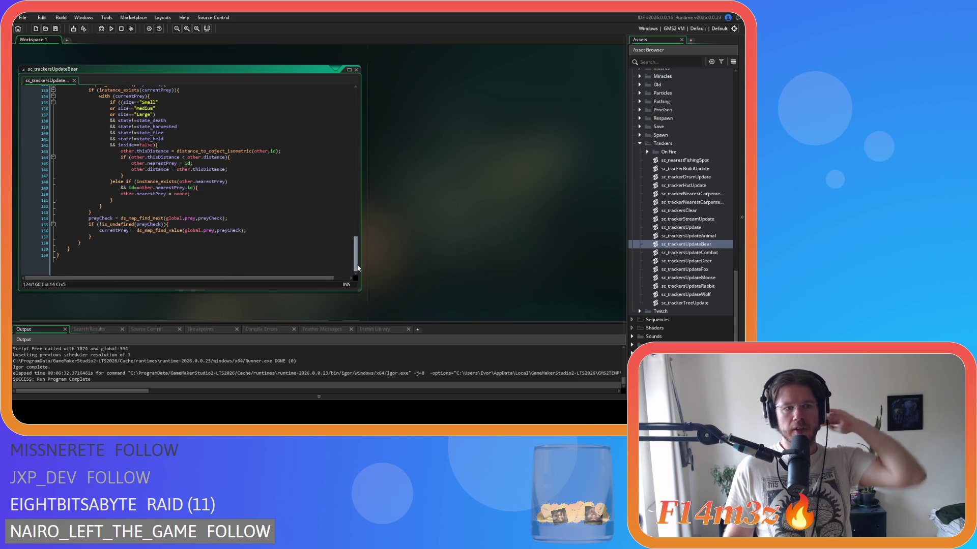
{"action": "scroll", "coordinate": [343, 248], "scroll_direction": "up", "scroll_amount": 3}
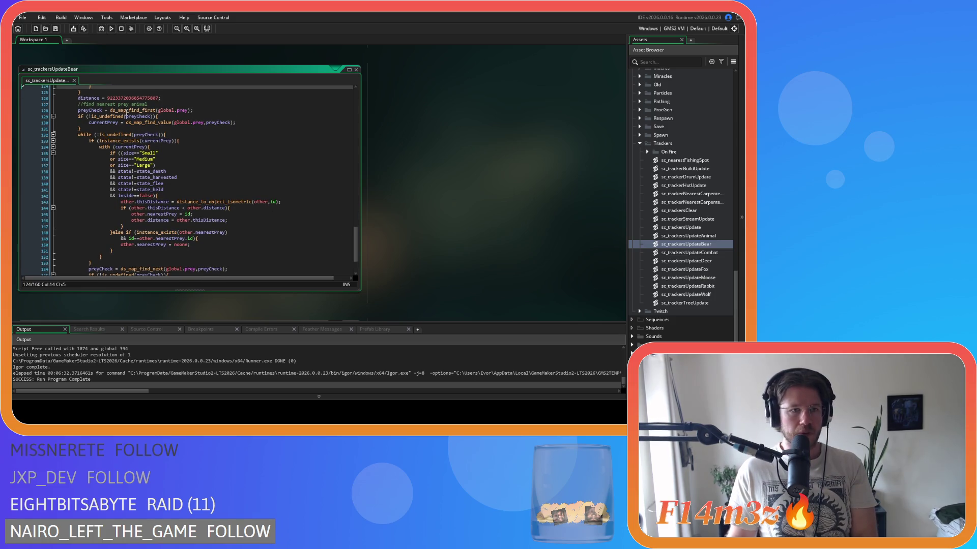
{"action": "scroll", "coordinate": [78, 146], "scroll_direction": "down", "scroll_amount": 3}
{"action": "left_click", "coordinate": [87, 244]}
{"action": "key", "text": "Return"}
{"action": "key", "text": "ctrl+v"}
{"action": "key", "text": "ctrl+s"}
{"action": "scroll", "coordinate": [154, 226], "scroll_direction": "up", "scroll_amount": 12}
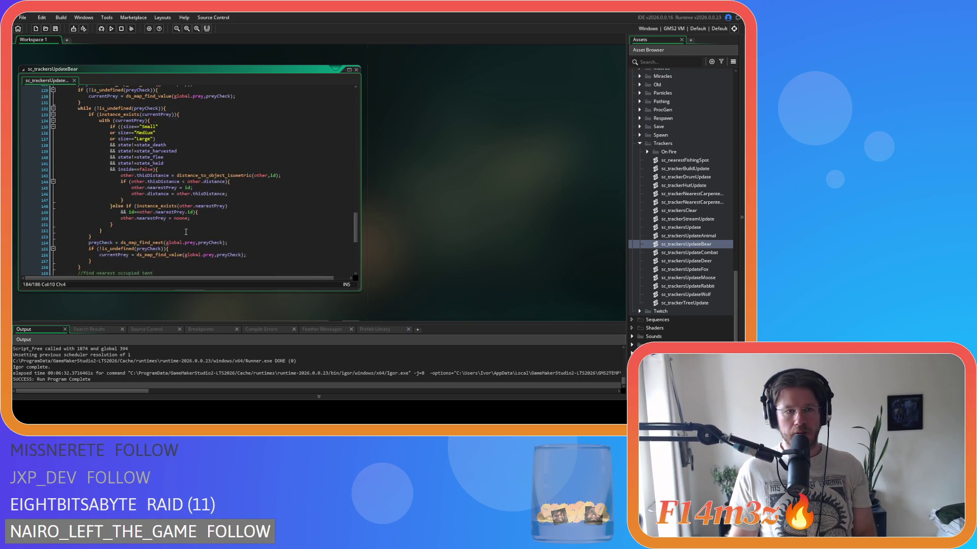
{"action": "scroll", "coordinate": [681, 201], "scroll_direction": "up", "scroll_amount": 2}
{"action": "scroll", "coordinate": [682, 198], "scroll_direction": "up", "scroll_amount": 10}
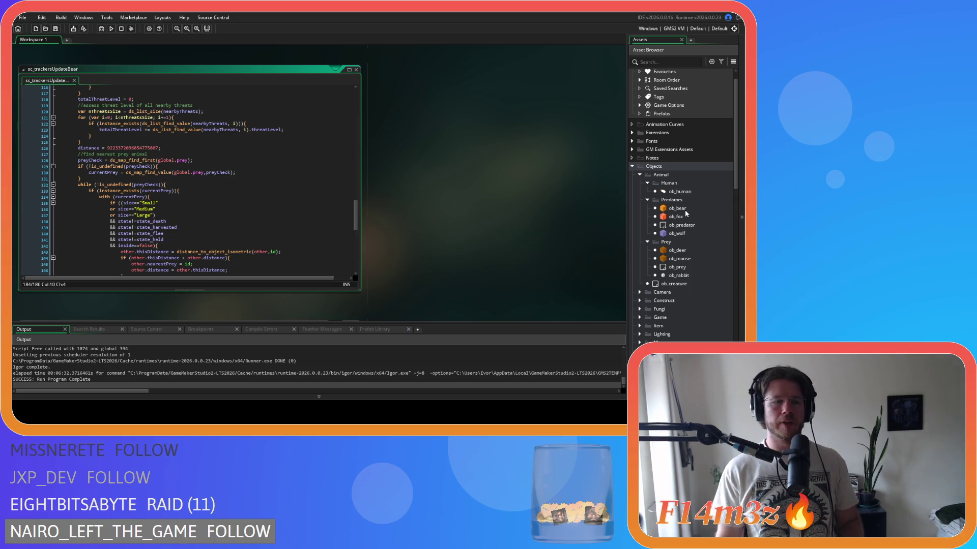
{"action": "left_click", "coordinate": [306, 203]}
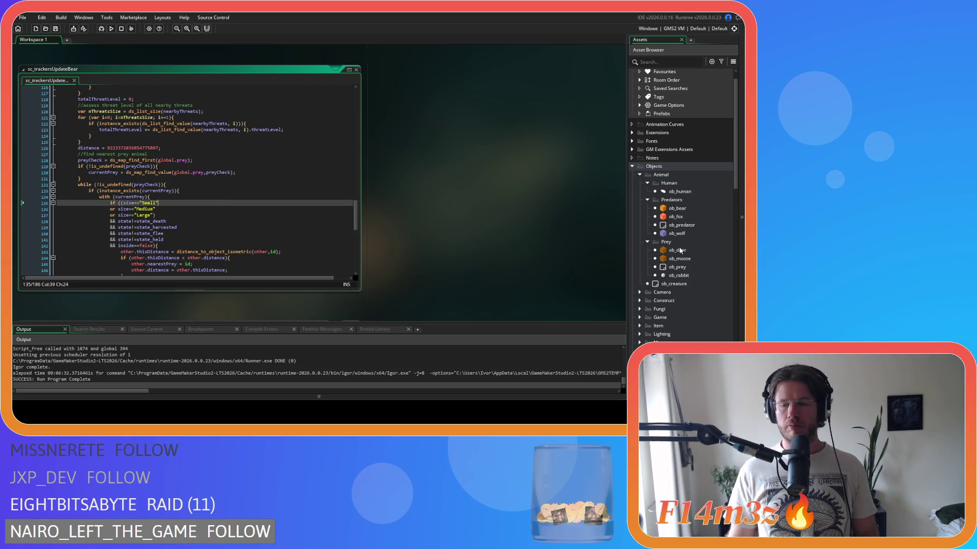
Open the ob_bear object and browse its Step event code
{"action": "double_click", "coordinate": [682, 209]}
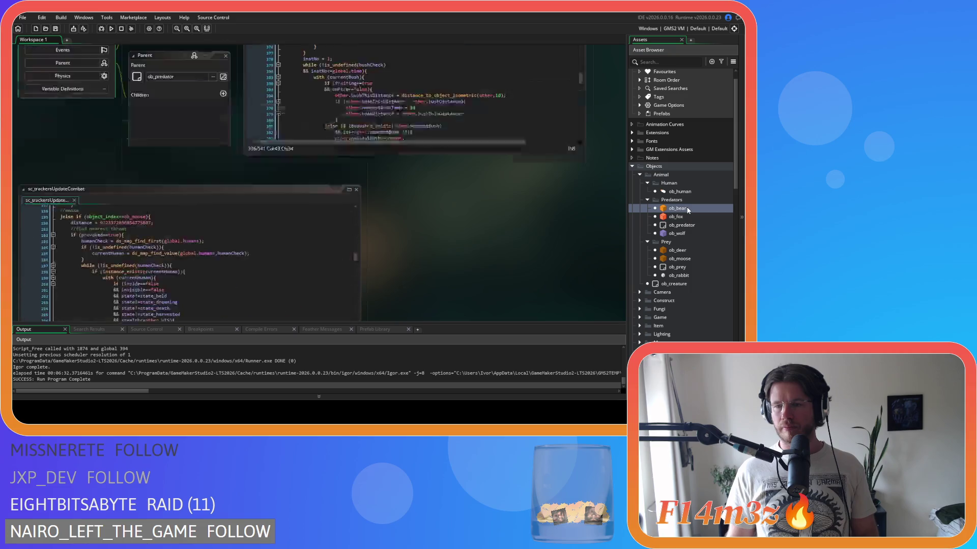
{"action": "scroll", "coordinate": [437, 183], "scroll_direction": "down", "scroll_amount": 9}
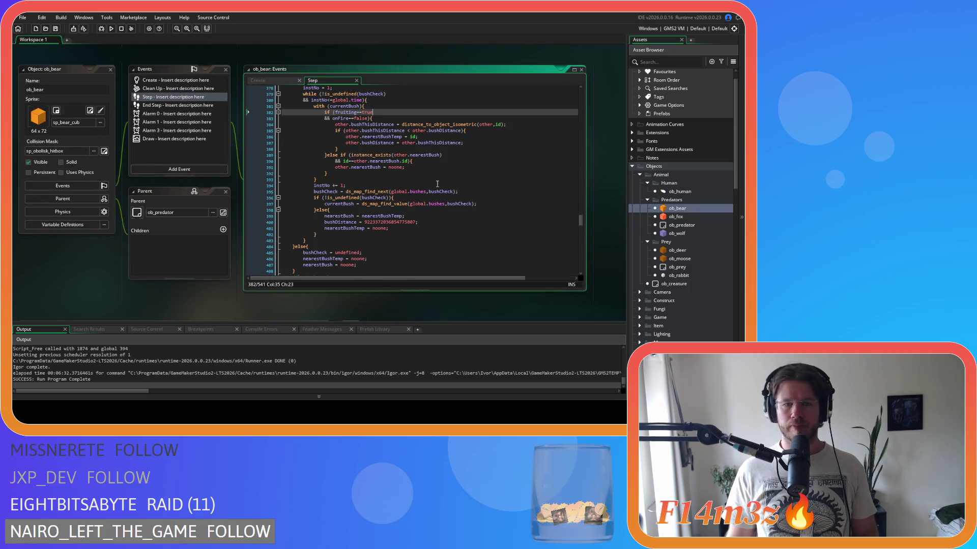
{"action": "scroll", "coordinate": [437, 184], "scroll_direction": "down", "scroll_amount": 11}
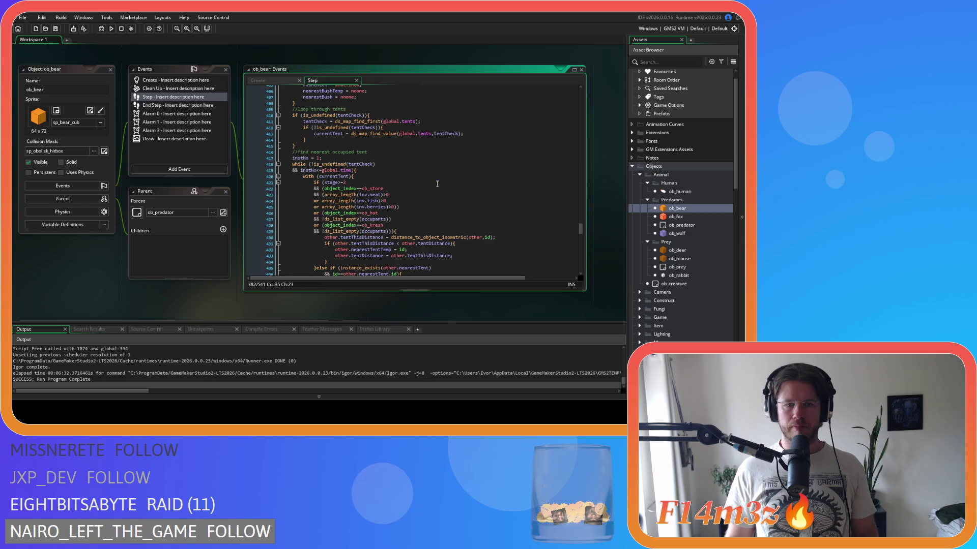
{"action": "scroll", "coordinate": [437, 184], "scroll_direction": "down", "scroll_amount": 6}
{"action": "scroll", "coordinate": [437, 184], "scroll_direction": "up", "scroll_amount": 20}
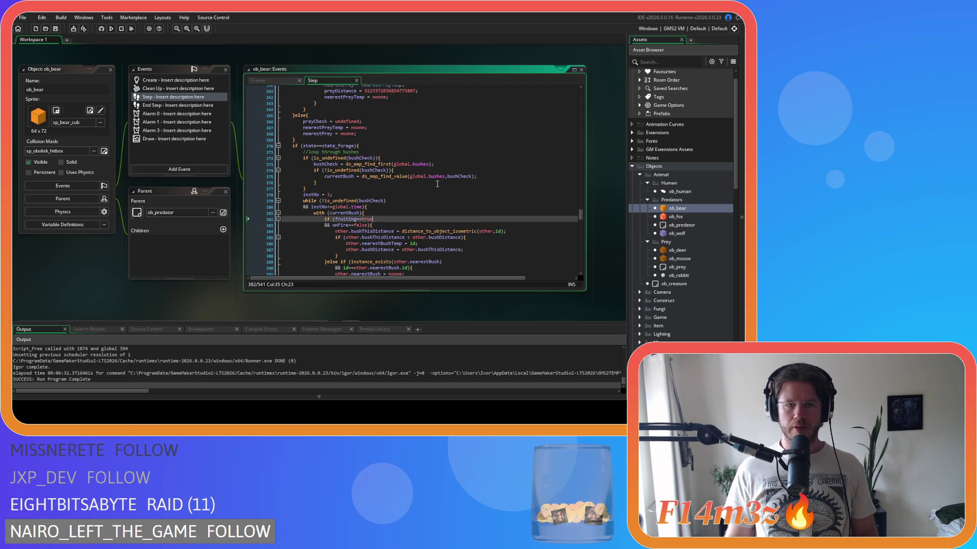
{"action": "scroll", "coordinate": [437, 184], "scroll_direction": "up", "scroll_amount": 1}
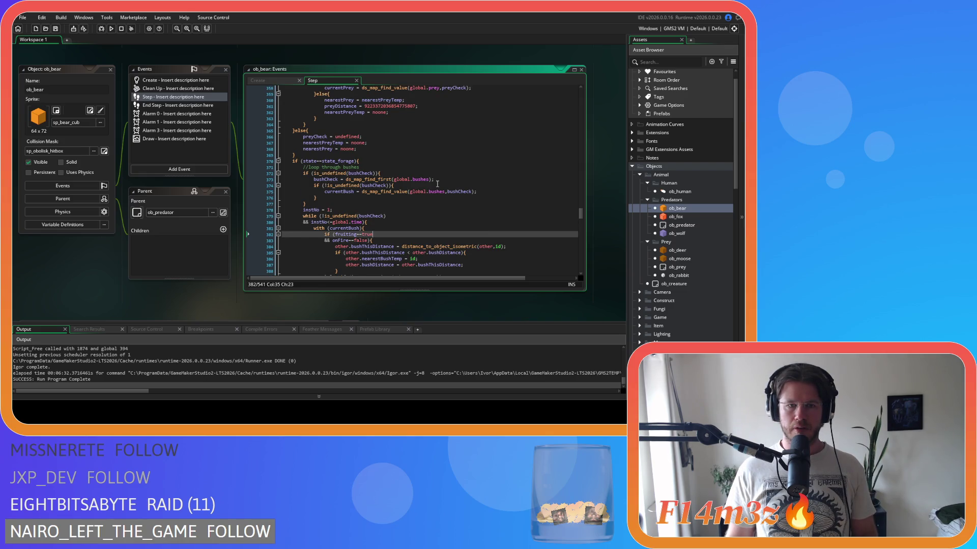
{"action": "scroll", "coordinate": [437, 184], "scroll_direction": "down", "scroll_amount": 2}
{"action": "scroll", "coordinate": [437, 184], "scroll_direction": "up", "scroll_amount": 13}
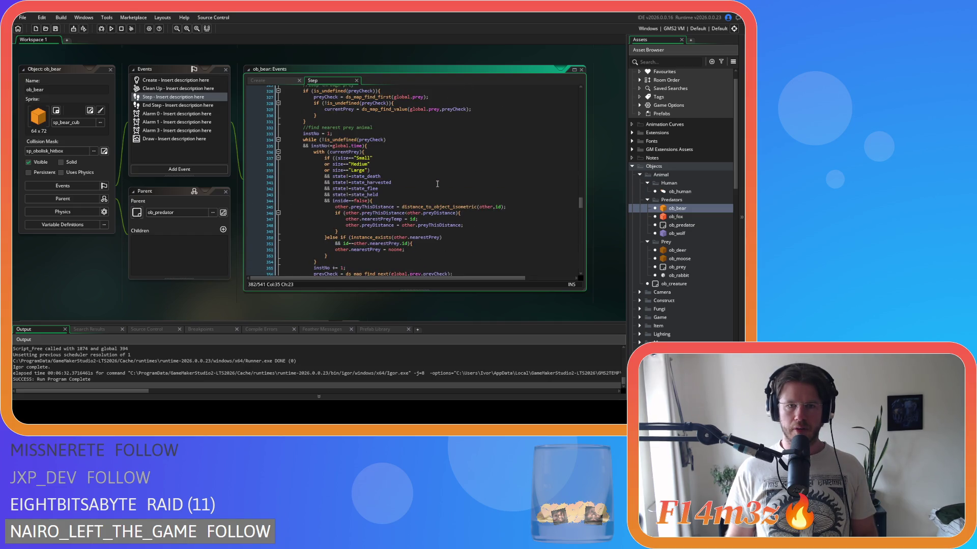
{"action": "scroll", "coordinate": [437, 183], "scroll_direction": "down", "scroll_amount": 20}
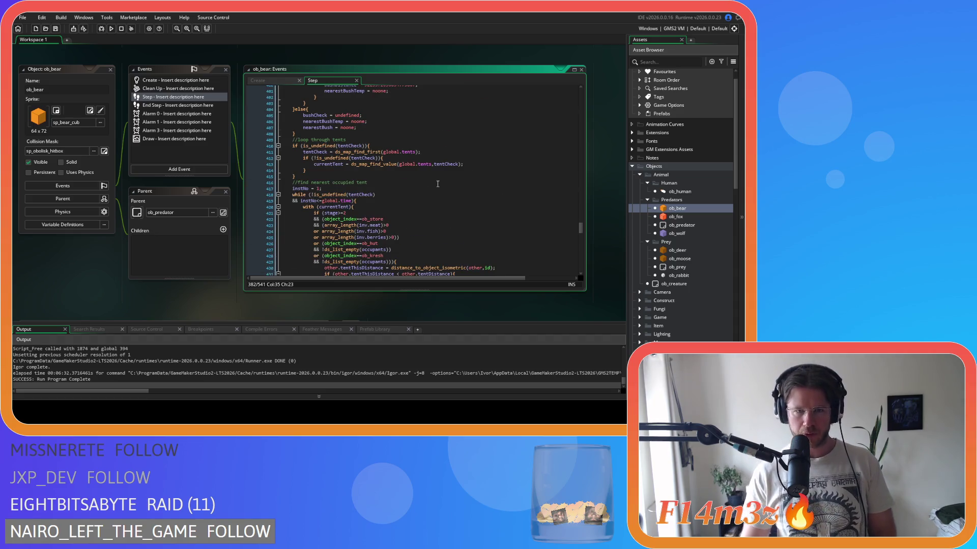
{"action": "scroll", "coordinate": [437, 184], "scroll_direction": "up", "scroll_amount": 4}
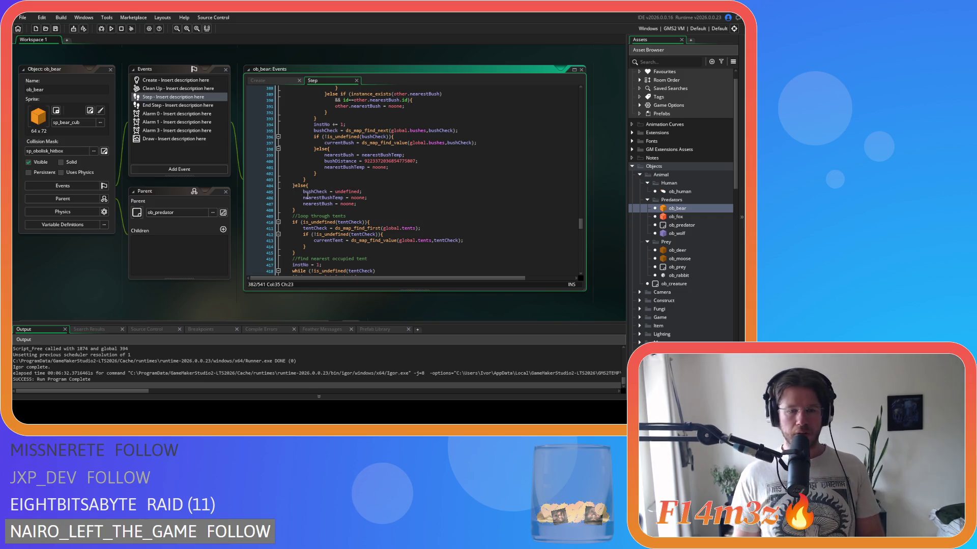
Select the state_forage bush-search block in ob_bear's Step event
{"action": "left_click_drag", "start_coordinate": [305, 229], "coordinate": [293, 152]}
{"action": "scroll", "coordinate": [333, 172], "scroll_direction": "down", "scroll_amount": 2}
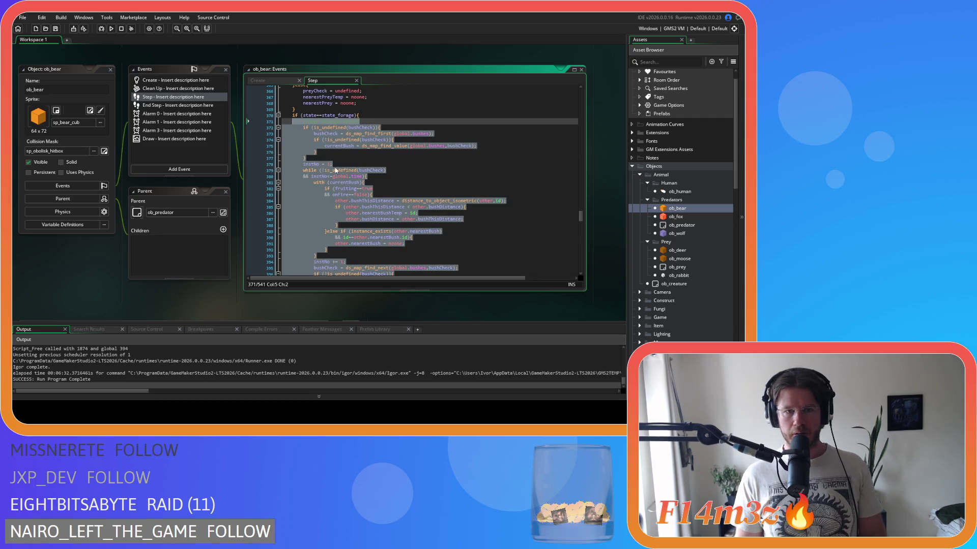
{"action": "left_click", "coordinate": [386, 117]}
{"action": "scroll", "coordinate": [374, 177], "scroll_direction": "down", "scroll_amount": 7}
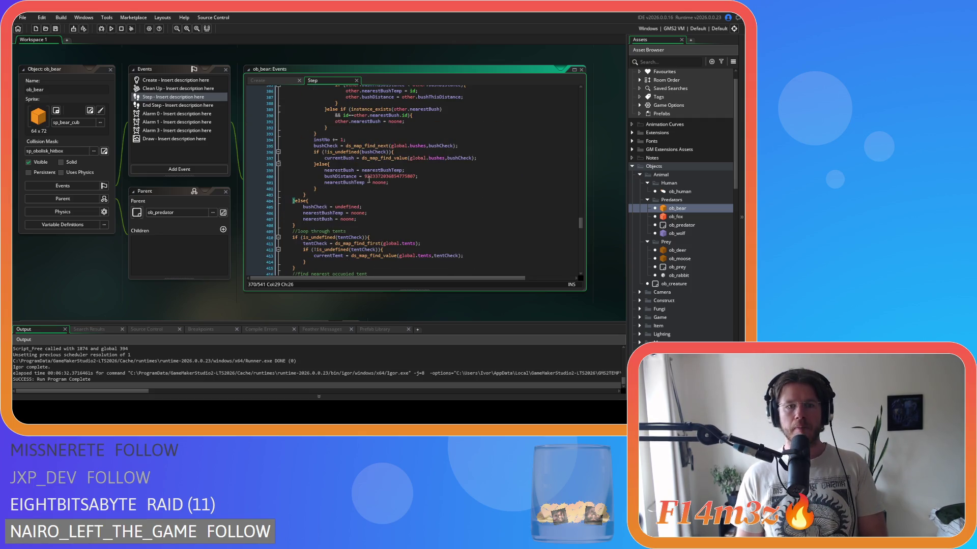
{"action": "mouse_move", "coordinate": [305, 226]}
{"action": "left_mouse_down"}
{"action": "mouse_move", "coordinate": [301, 153]}
{"action": "mouse_move", "coordinate": [307, 264]}
{"action": "left_mouse_up"}
{"action": "scroll", "coordinate": [375, 154], "scroll_direction": "up", "scroll_amount": 7}
{"action": "left_click", "coordinate": [368, 176]}
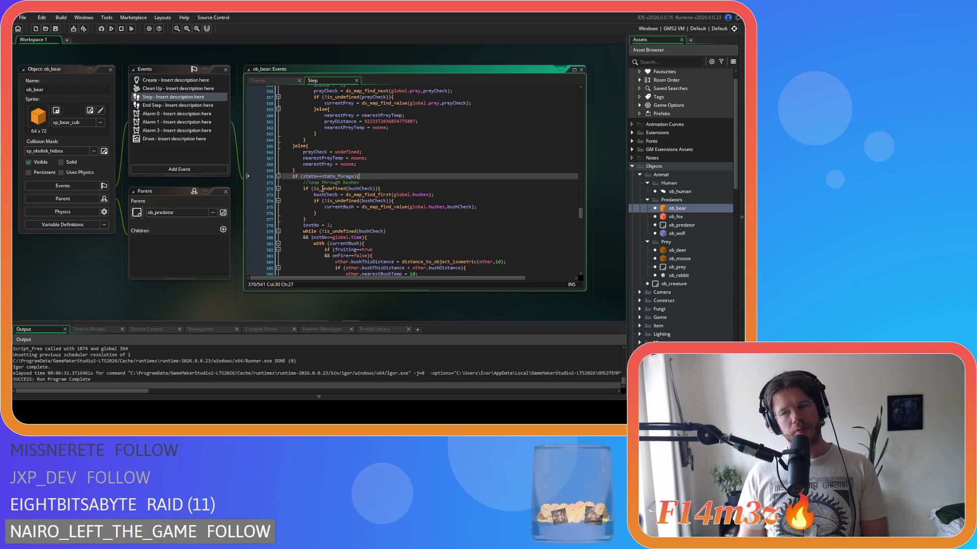
{"action": "scroll", "coordinate": [322, 188], "scroll_direction": "down", "scroll_amount": 10}
{"action": "mouse_move", "coordinate": [313, 196]}
{"action": "left_mouse_down"}
{"action": "mouse_move", "coordinate": [310, 91]}
{"action": "mouse_move", "coordinate": [309, 168]}
{"action": "mouse_move", "coordinate": [302, 136]}
{"action": "left_mouse_up"}
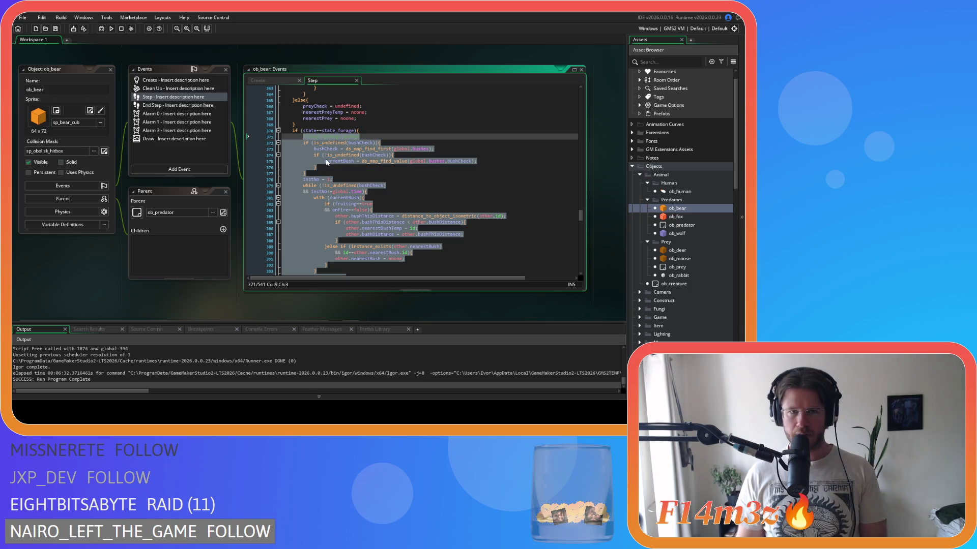
{"action": "mouse_move", "coordinate": [330, 157]}
{"action": "left_click", "coordinate": [339, 240]}
{"action": "scroll", "coordinate": [326, 223], "scroll_direction": "down", "scroll_amount": 6}
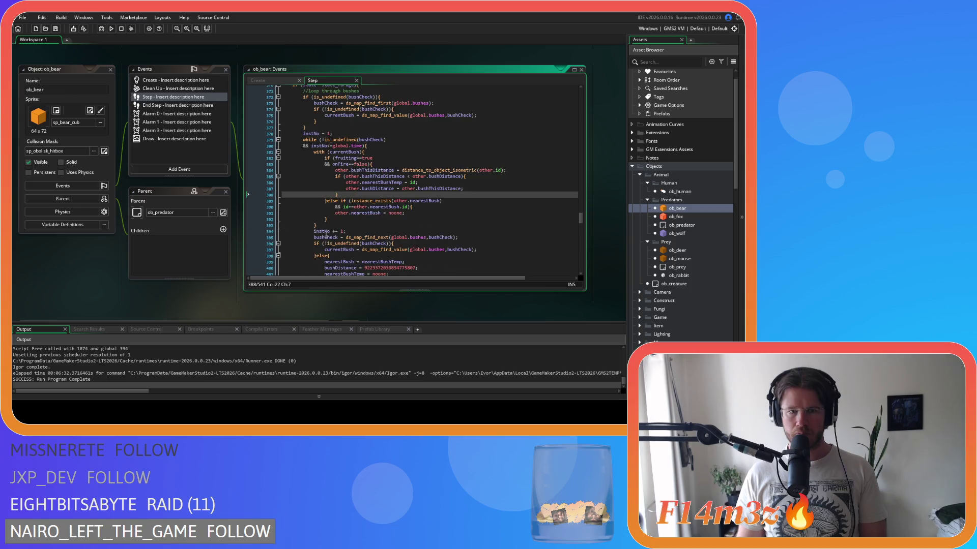
{"action": "left_click_drag", "start_coordinate": [307, 242], "coordinate": [294, 148]}
Scroll the workspace down to the sc_trackersUpdateCombat script window
{"action": "scroll", "coordinate": [303, 213], "scroll_direction": "up", "scroll_amount": 5}
{"action": "scroll", "coordinate": [294, 148], "scroll_direction": "down", "scroll_amount": 7}
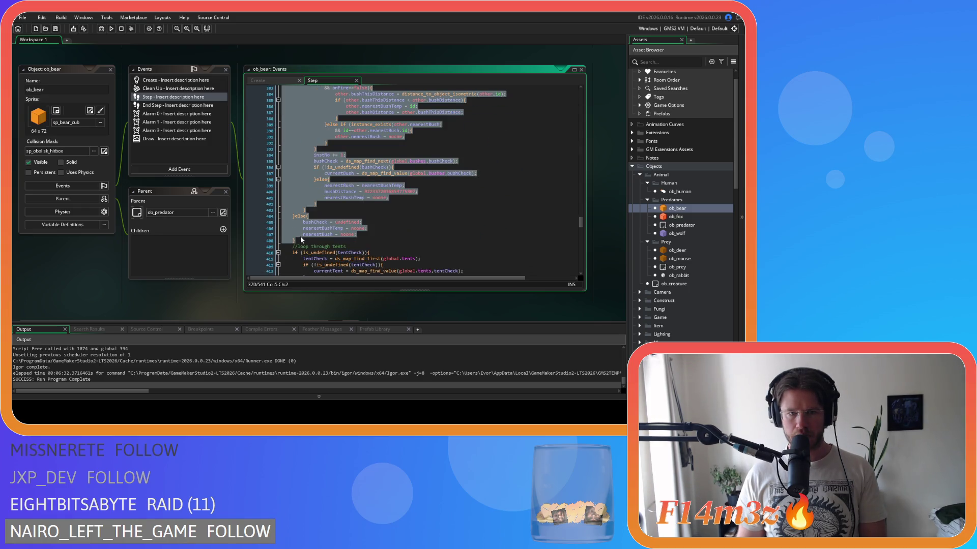
{"action": "scroll", "coordinate": [295, 193], "scroll_direction": "up", "scroll_amount": 8}
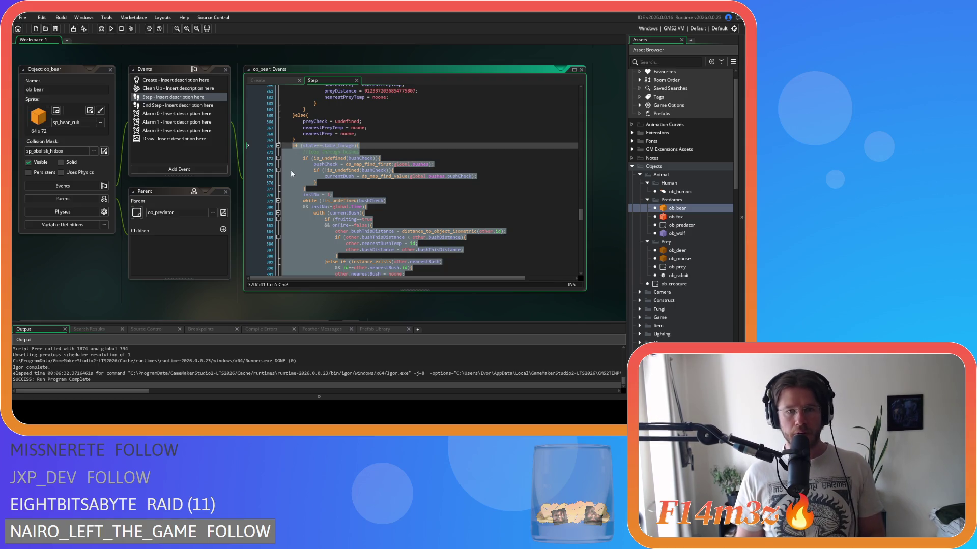
{"action": "scroll", "coordinate": [290, 169], "scroll_direction": "down", "scroll_amount": 5}
{"action": "scroll", "coordinate": [367, 173], "scroll_direction": "down", "scroll_amount": 1}
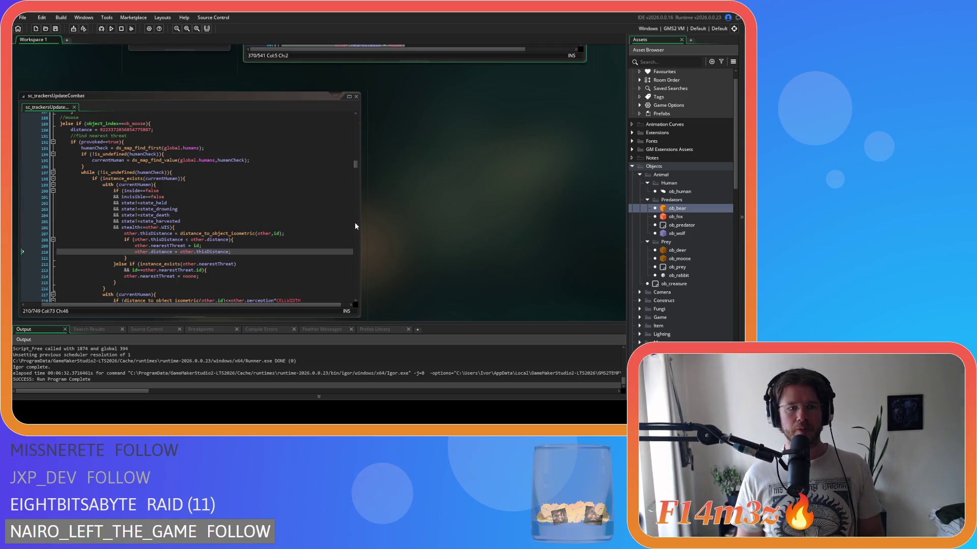
Review sc_trackersUpdateCombat's human-threat conditions and scroll down to the Trackers folder scripts
{"action": "left_click", "coordinate": [262, 204]}
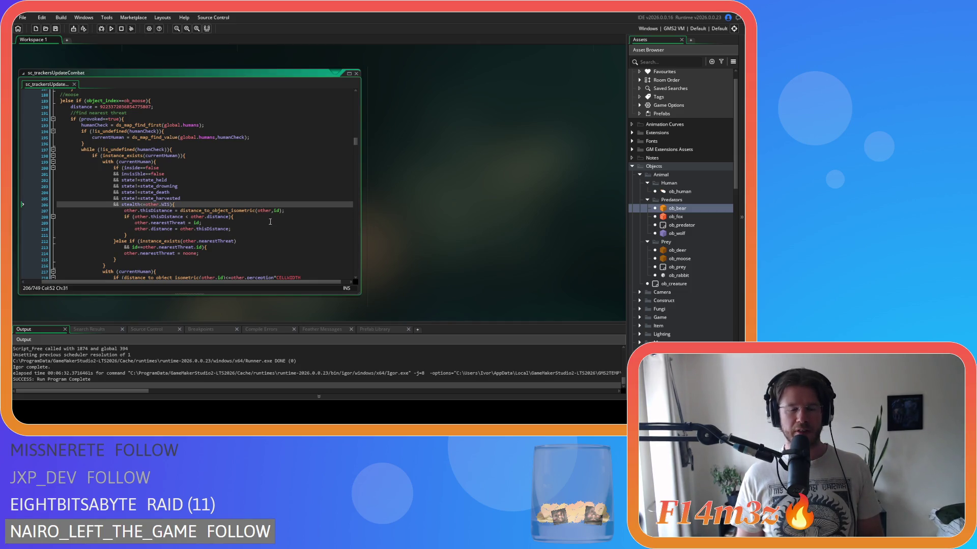
{"action": "scroll", "coordinate": [409, 185], "scroll_direction": "up", "scroll_amount": 4}
{"action": "left_click", "coordinate": [398, 181]}
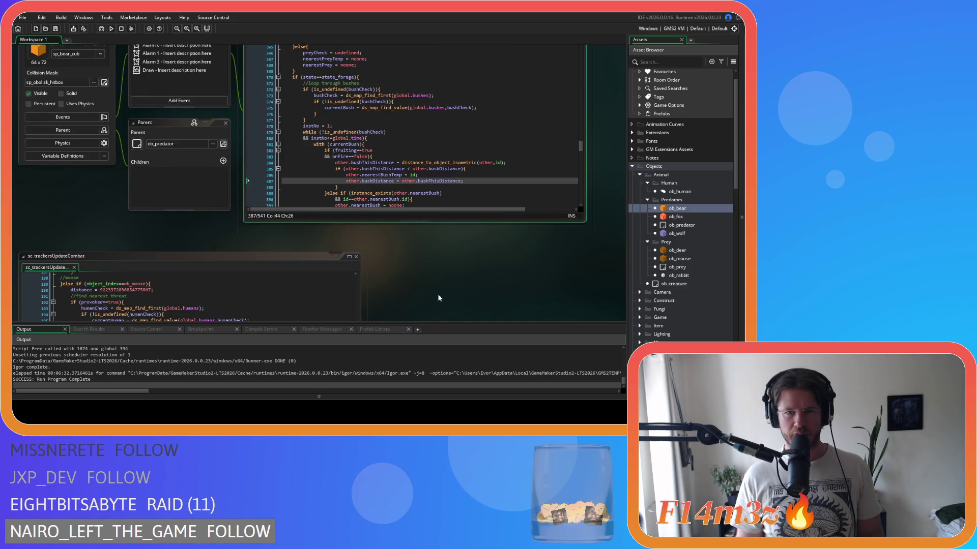
{"action": "scroll", "coordinate": [439, 297], "scroll_direction": "down", "scroll_amount": 4}
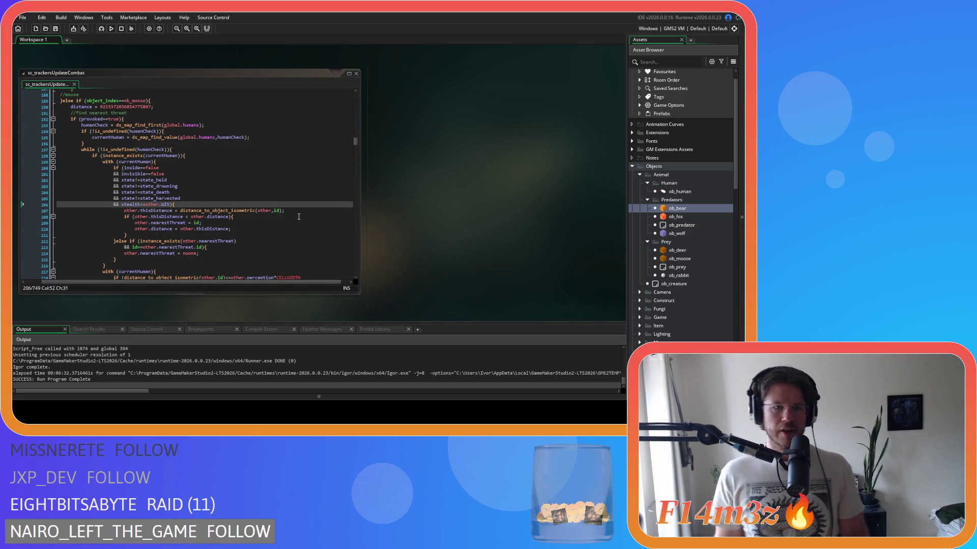
{"action": "left_click", "coordinate": [310, 228]}
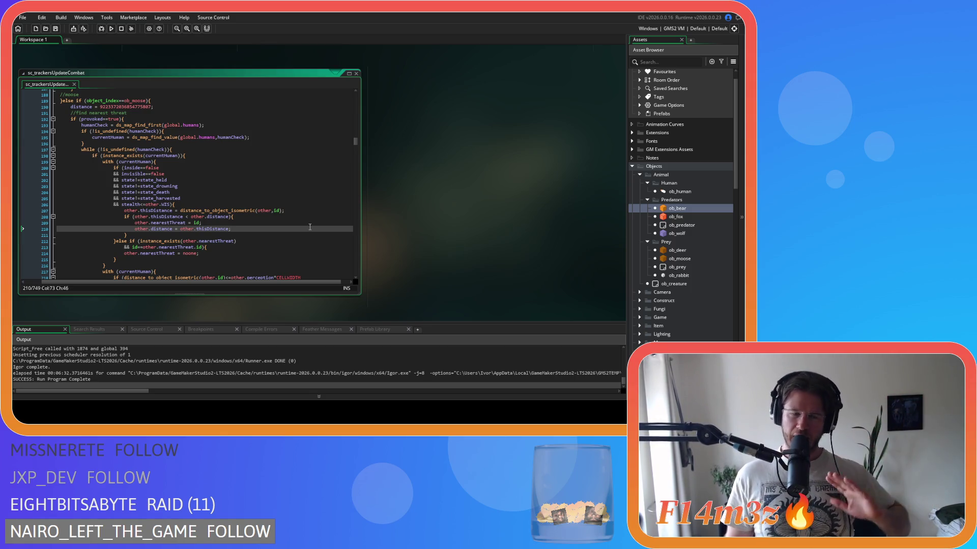
{"action": "left_click", "coordinate": [228, 199]}
{"action": "scroll", "coordinate": [282, 222], "scroll_direction": "down", "scroll_amount": 3}
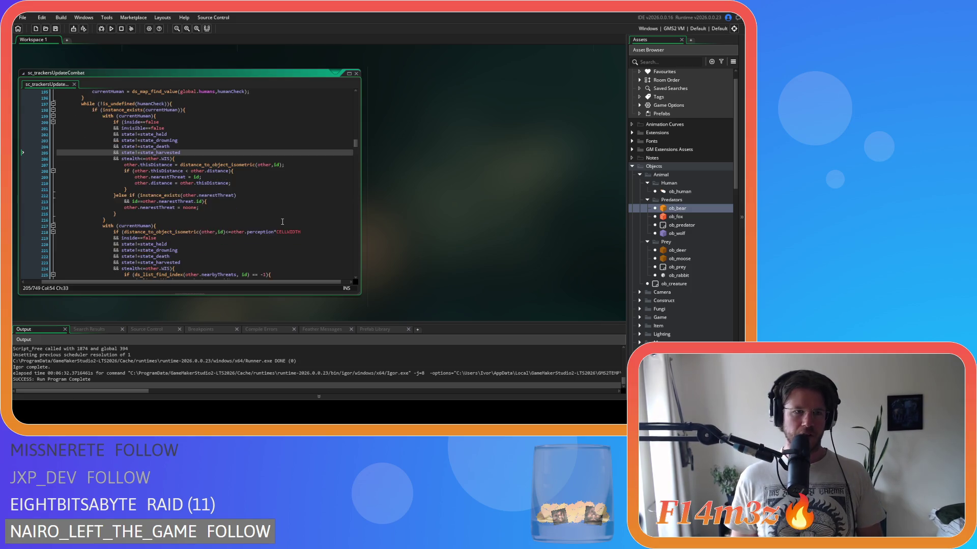
{"action": "scroll", "coordinate": [282, 222], "scroll_direction": "down", "scroll_amount": 13}
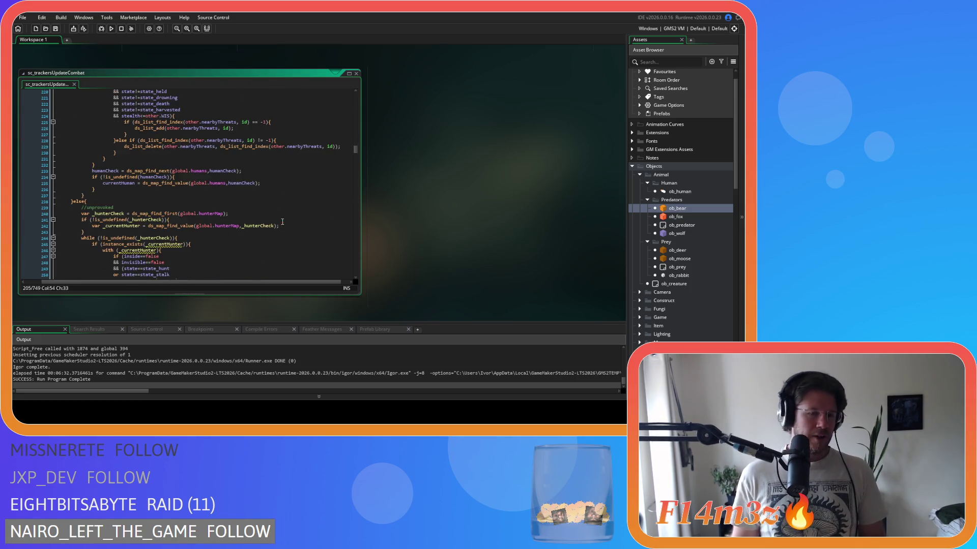
{"action": "scroll", "coordinate": [229, 200], "scroll_direction": "down", "scroll_amount": 12}
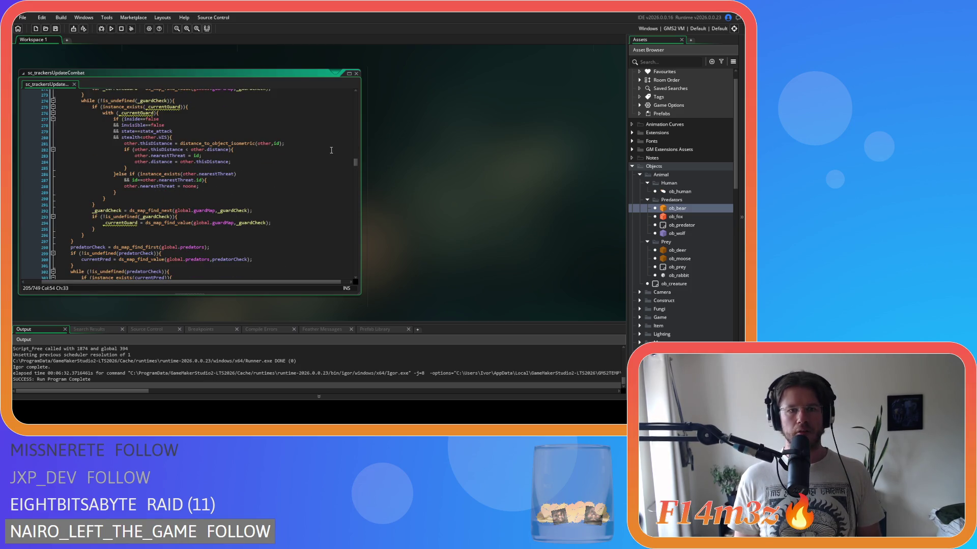
{"action": "scroll", "coordinate": [665, 275], "scroll_direction": "down", "scroll_amount": 15}
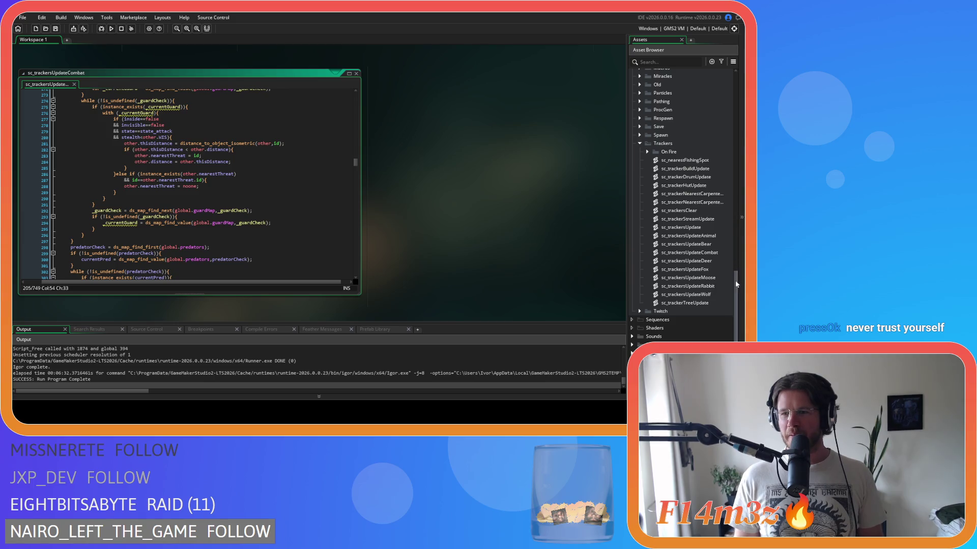
Paste the bush-search code on a new line after sc_trackersUpdateBear's prey loop
{"action": "double_click", "coordinate": [707, 245]}
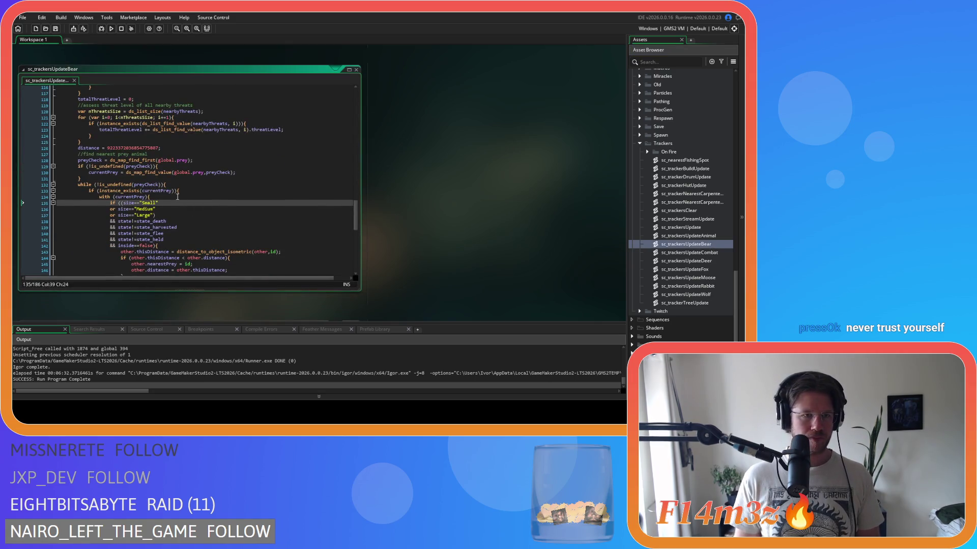
{"action": "scroll", "coordinate": [178, 197], "scroll_direction": "down", "scroll_amount": 9}
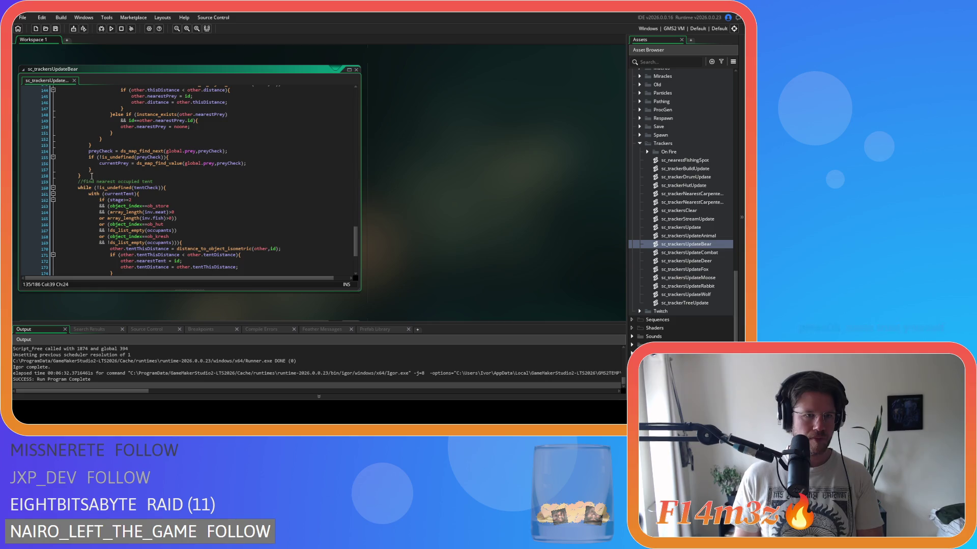
{"action": "left_click", "coordinate": [91, 176]}
{"action": "key", "text": "Return"}
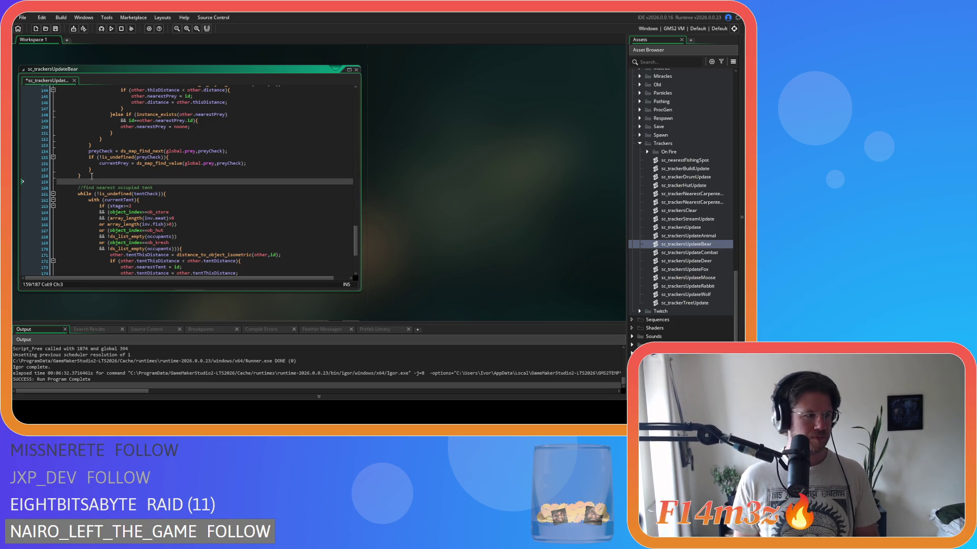
{"action": "key", "text": "ctrl+v"}
{"action": "mouse_move", "coordinate": [72, 196]}
{"action": "left_mouse_down"}
{"action": "mouse_move", "coordinate": [60, 164]}
{"action": "mouse_move", "coordinate": [59, 230]}
{"action": "left_mouse_up"}
{"action": "left_click", "coordinate": [156, 224]}
Delete the bush block's else branch and the if (state==state_forage){ line
{"action": "scroll", "coordinate": [157, 223], "scroll_direction": "down", "scroll_amount": 15}
{"action": "left_click_drag", "start_coordinate": [87, 181], "coordinate": [80, 157]}
{"action": "key", "text": "Delete"}
{"action": "scroll", "coordinate": [120, 173], "scroll_direction": "up", "scroll_amount": 3}
{"action": "scroll", "coordinate": [119, 173], "scroll_direction": "up", "scroll_amount": 9}
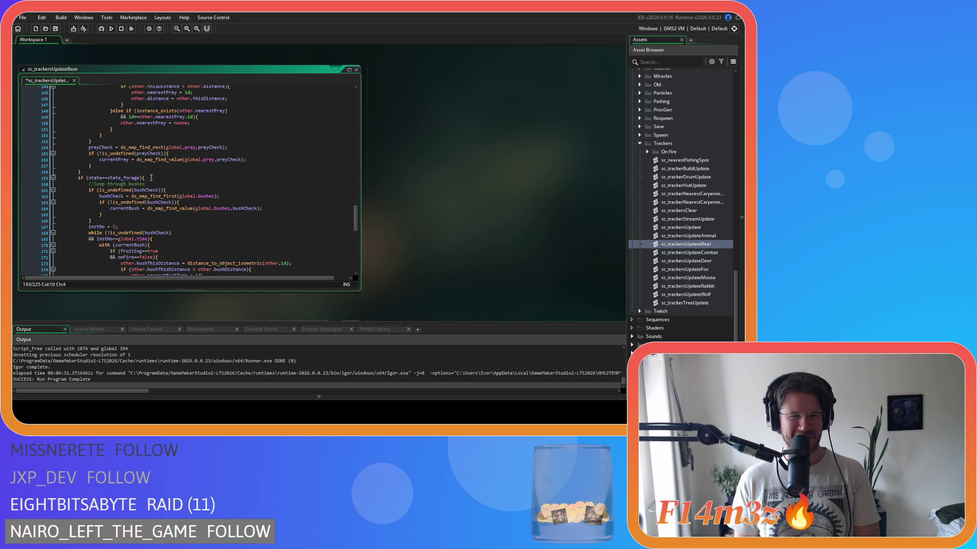
{"action": "left_click", "coordinate": [43, 178]}
{"action": "key", "text": "BackSpace"}
{"action": "key", "text": "BackSpace"}
{"action": "scroll", "coordinate": [79, 210], "scroll_direction": "down", "scroll_amount": 9}
{"action": "left_click_drag", "start_coordinate": [79, 211], "coordinate": [67, 206]}
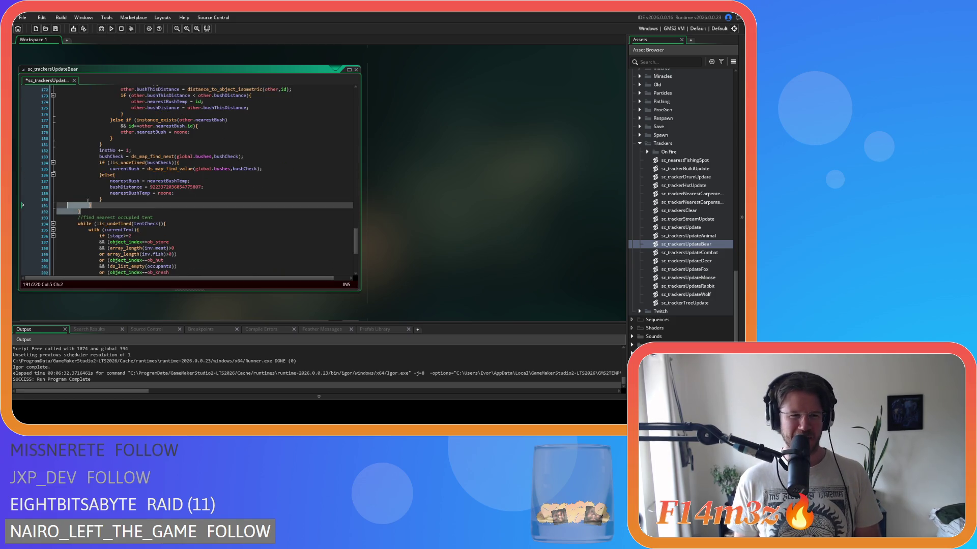
{"action": "scroll", "coordinate": [101, 227], "scroll_direction": "up", "scroll_amount": 3}
{"action": "mouse_move", "coordinate": [85, 272]}
{"action": "left_mouse_down"}
{"action": "mouse_move", "coordinate": [72, 220]}
{"action": "mouse_move", "coordinate": [77, 178]}
{"action": "mouse_move", "coordinate": [59, 216]}
{"action": "left_mouse_up"}
{"action": "scroll", "coordinate": [92, 216], "scroll_direction": "down", "scroll_amount": 9}
{"action": "scroll", "coordinate": [93, 217], "scroll_direction": "down", "scroll_amount": 2}
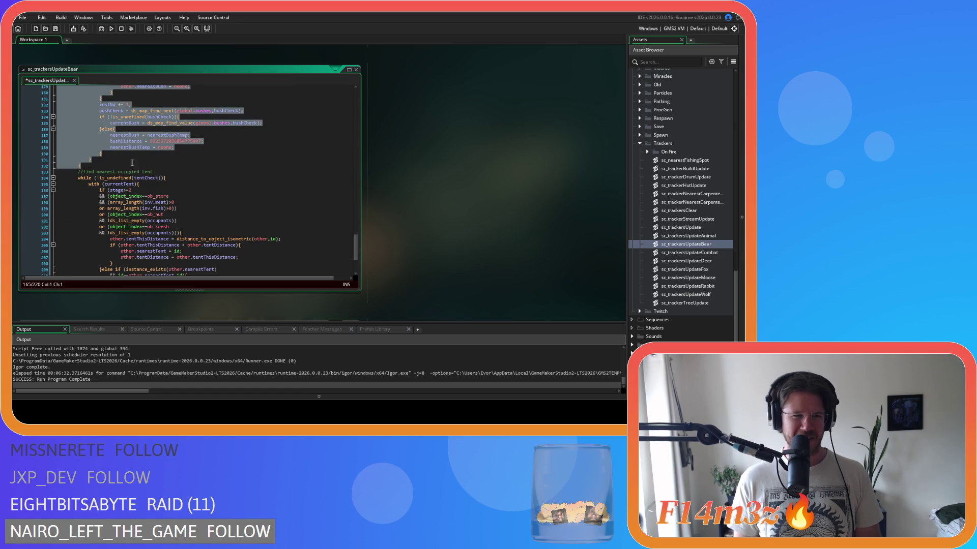
{"action": "left_click", "coordinate": [126, 162]}
{"action": "scroll", "coordinate": [137, 183], "scroll_direction": "up", "scroll_amount": 7}
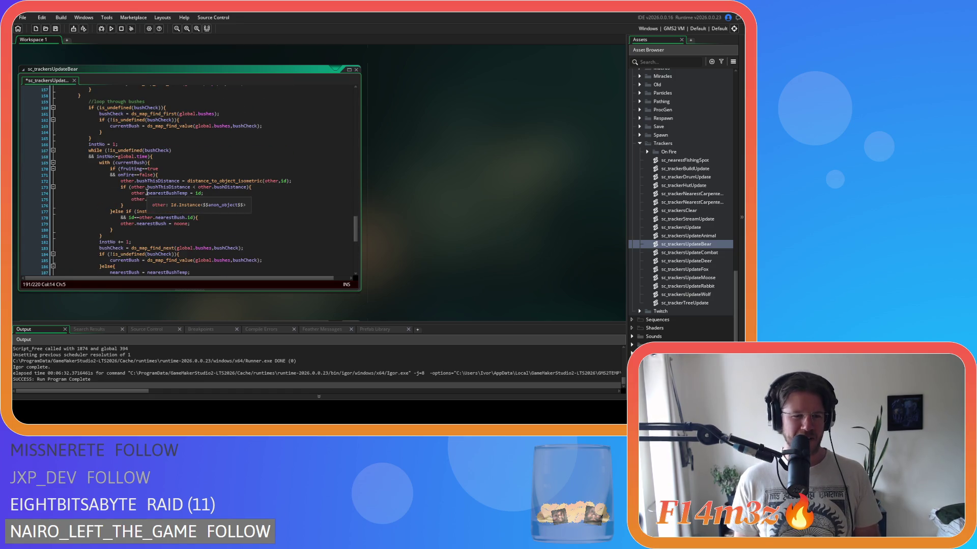
{"action": "key", "text": "ctrl+z"}
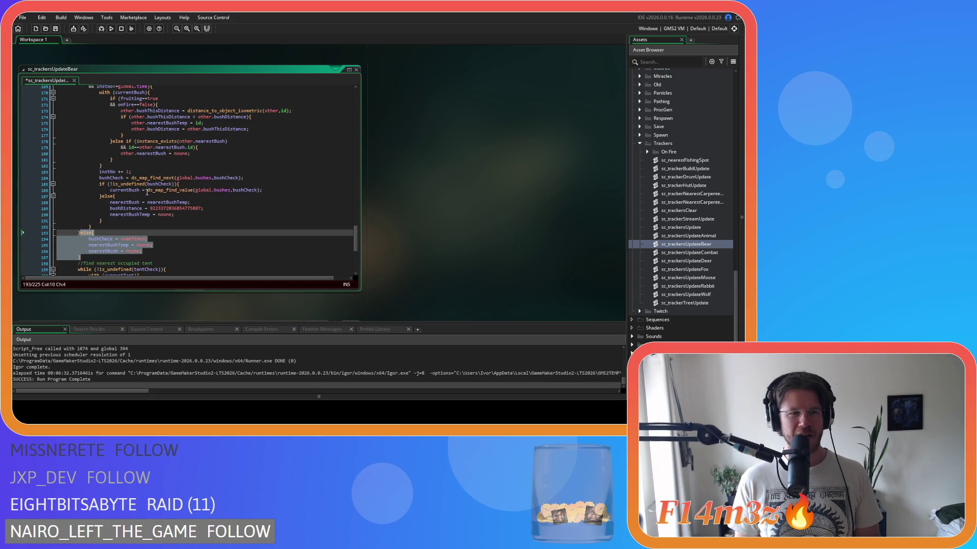
{"action": "left_click", "coordinate": [79, 233]}
{"action": "scroll", "coordinate": [131, 153], "scroll_direction": "up", "scroll_amount": 5}
{"action": "scroll", "coordinate": [130, 145], "scroll_direction": "down", "scroll_amount": 6}
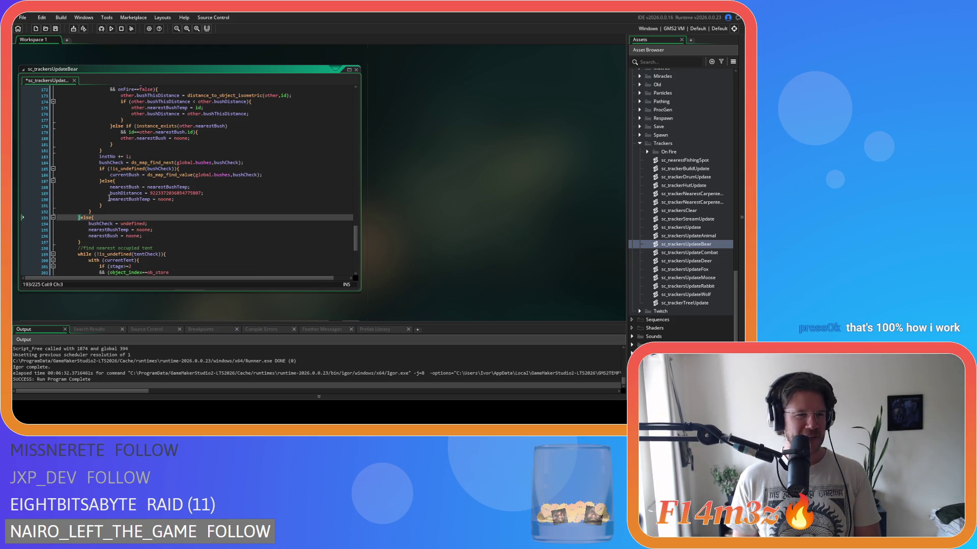
{"action": "scroll", "coordinate": [109, 198], "scroll_direction": "down", "scroll_amount": 2}
{"action": "mouse_move", "coordinate": [82, 212]}
{"action": "left_mouse_down"}
{"action": "mouse_move", "coordinate": [89, 206]}
{"action": "mouse_move", "coordinate": [80, 187]}
{"action": "left_mouse_up"}
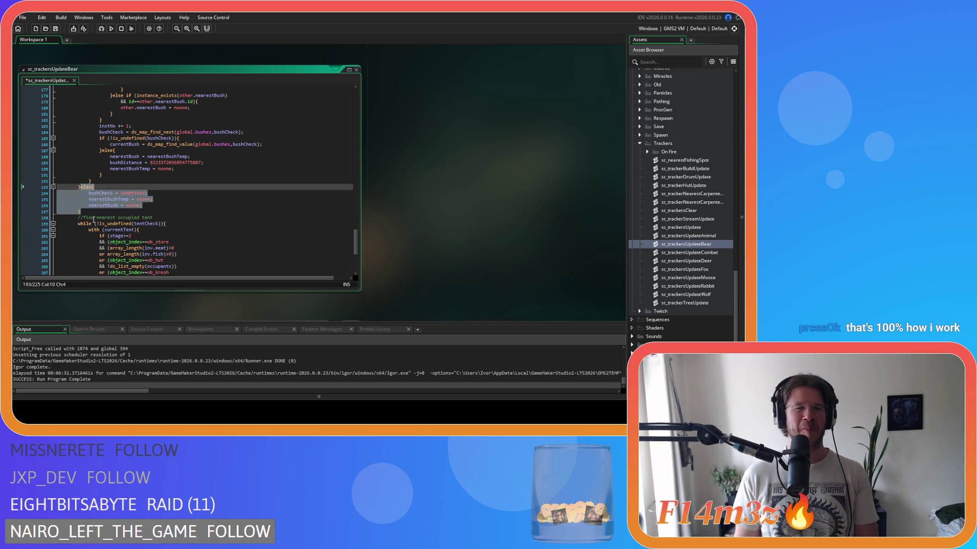
{"action": "scroll", "coordinate": [96, 209], "scroll_direction": "up", "scroll_amount": 10}
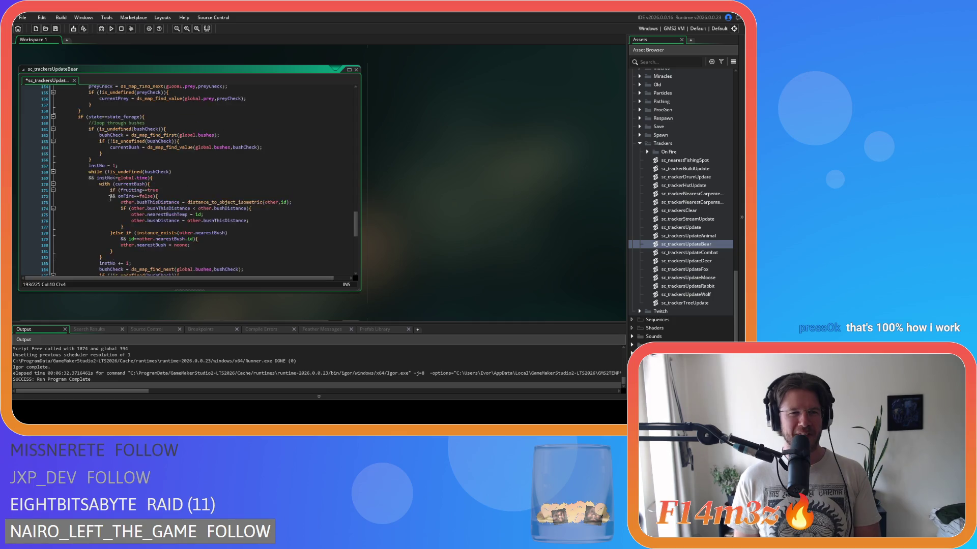
{"action": "left_click", "coordinate": [159, 163]}
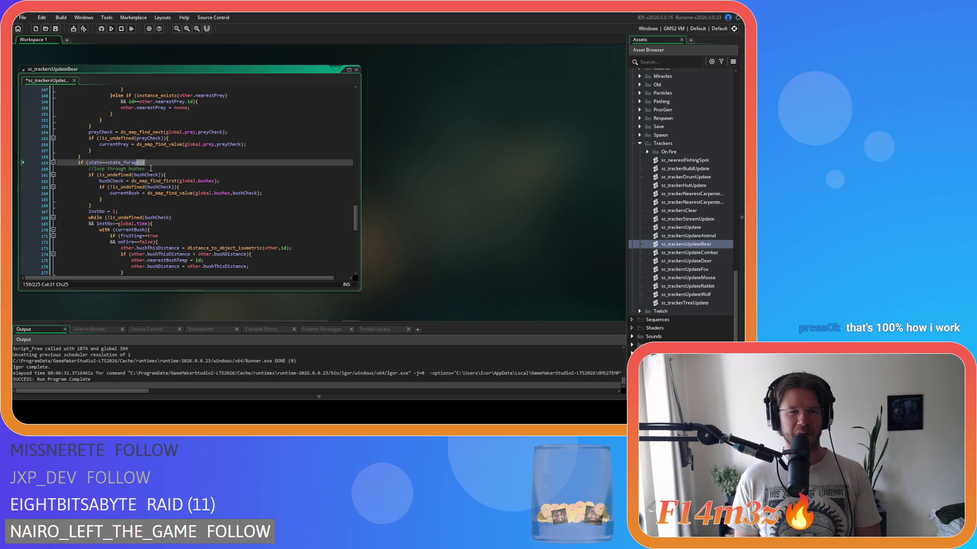
{"action": "type", "text": "||"}
{"action": "left_click_drag", "start_coordinate": [144, 163], "coordinate": [77, 163]}
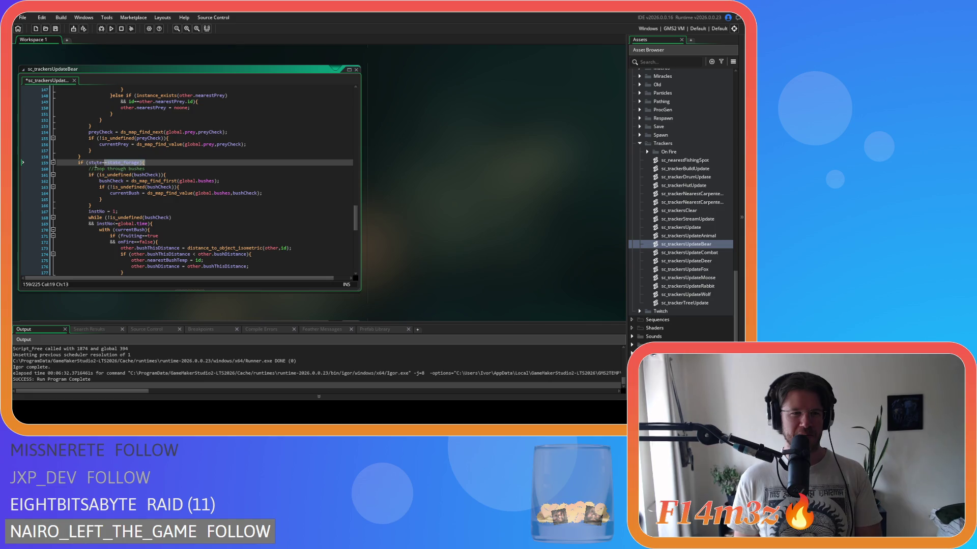
{"action": "scroll", "coordinate": [87, 172], "scroll_direction": "down", "scroll_amount": 10}
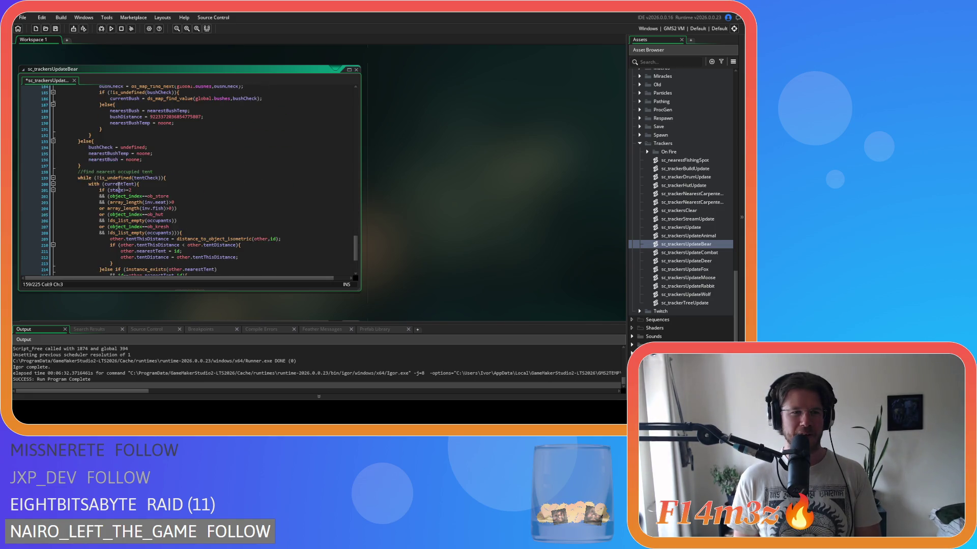
{"action": "left_click_drag", "start_coordinate": [85, 197], "coordinate": [80, 172]}
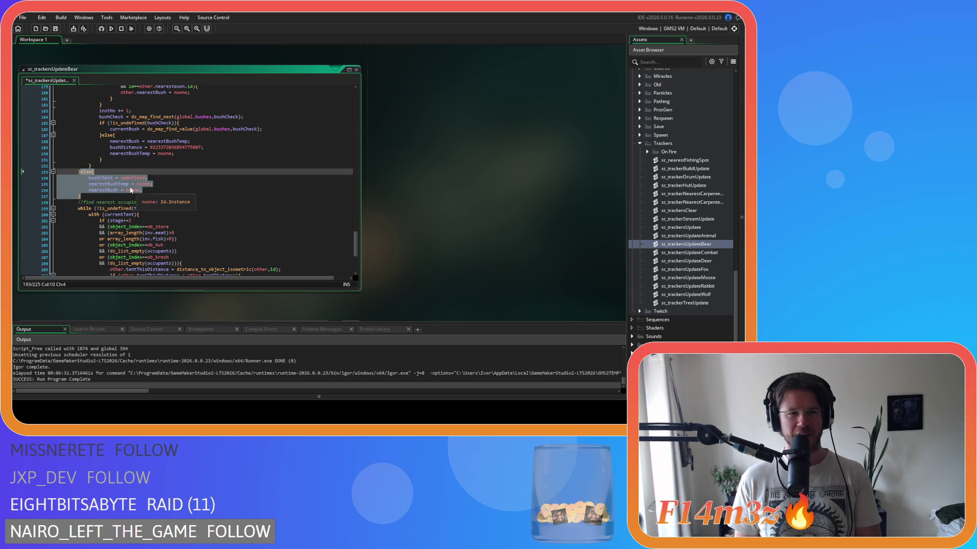
{"action": "scroll", "coordinate": [104, 188], "scroll_direction": "up", "scroll_amount": 8}
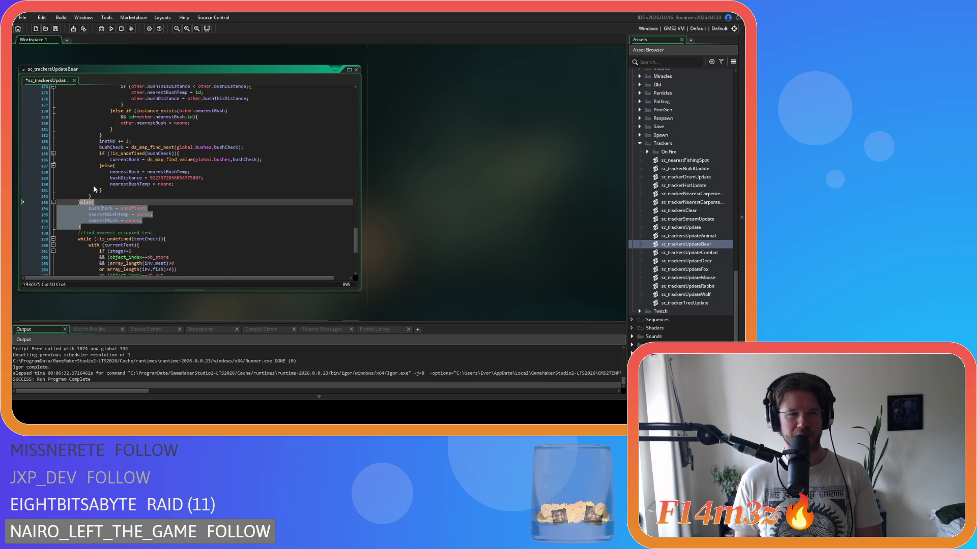
{"action": "scroll", "coordinate": [106, 190], "scroll_direction": "down", "scroll_amount": 7}
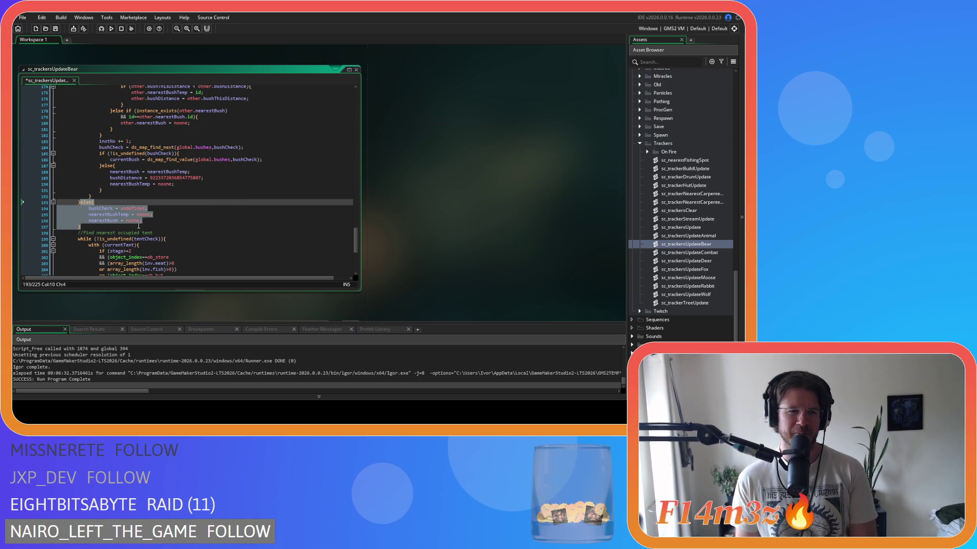
{"action": "scroll", "coordinate": [113, 224], "scroll_direction": "up", "scroll_amount": 3}
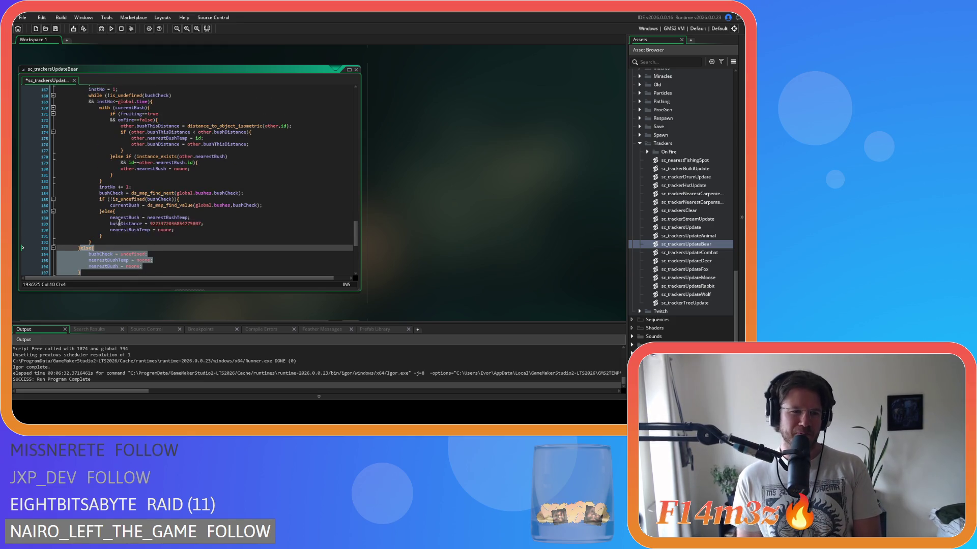
{"action": "key", "text": "Left"}
{"action": "scroll", "coordinate": [115, 222], "scroll_direction": "up", "scroll_amount": 2}
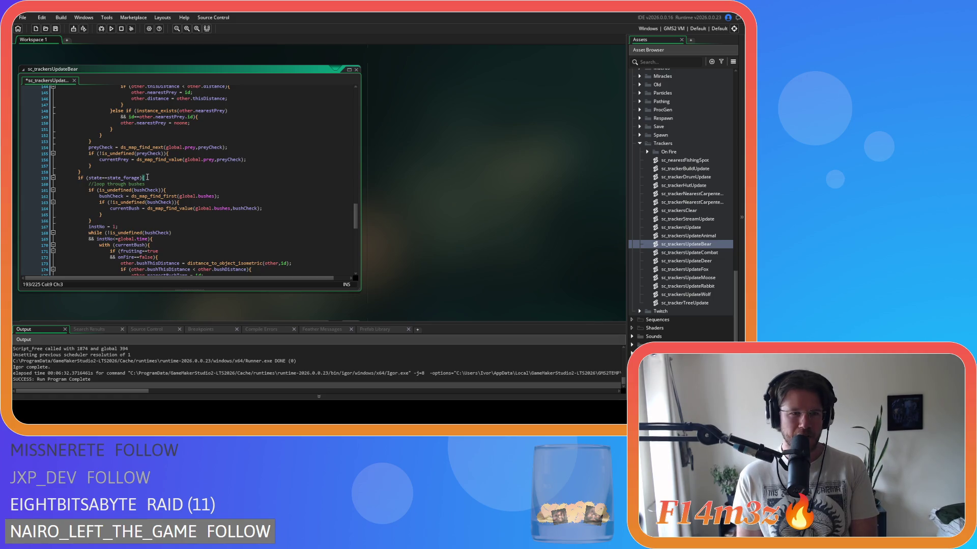
{"action": "scroll", "coordinate": [147, 177], "scroll_direction": "down", "scroll_amount": 5}
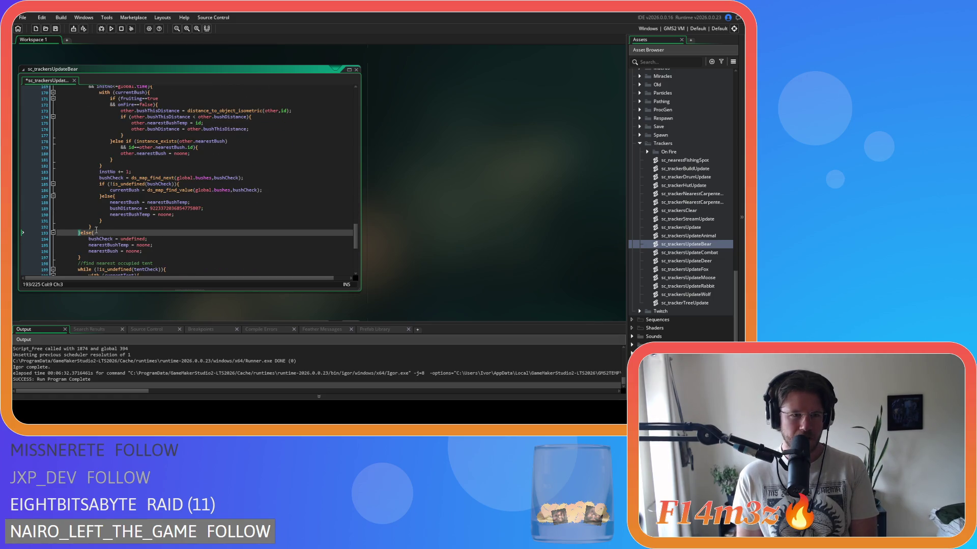
{"action": "key", "text": "Right"}
{"action": "scroll", "coordinate": [105, 234], "scroll_direction": "up", "scroll_amount": 2}
{"action": "scroll", "coordinate": [106, 234], "scroll_direction": "up", "scroll_amount": 2}
{"action": "scroll", "coordinate": [129, 180], "scroll_direction": "down", "scroll_amount": 6}
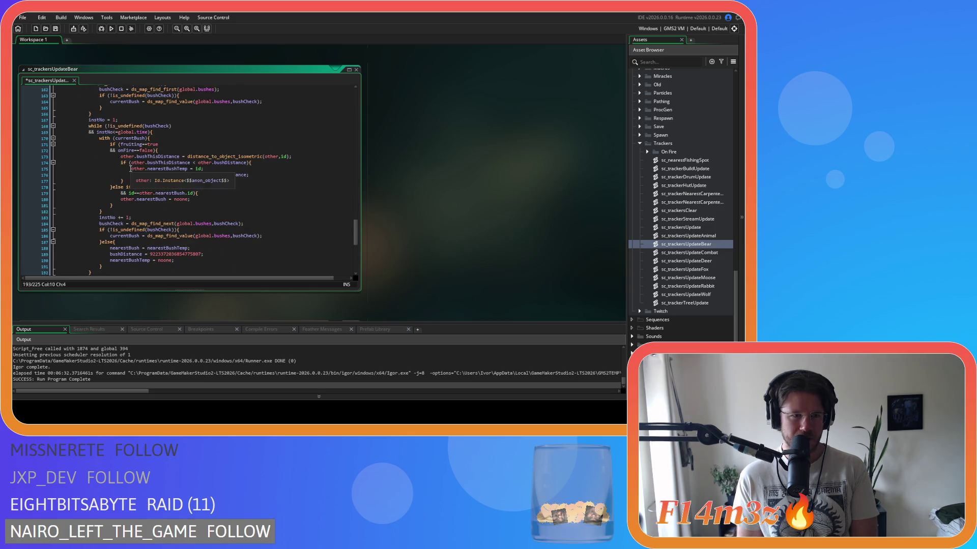
{"action": "scroll", "coordinate": [120, 212], "scroll_direction": "up", "scroll_amount": 6}
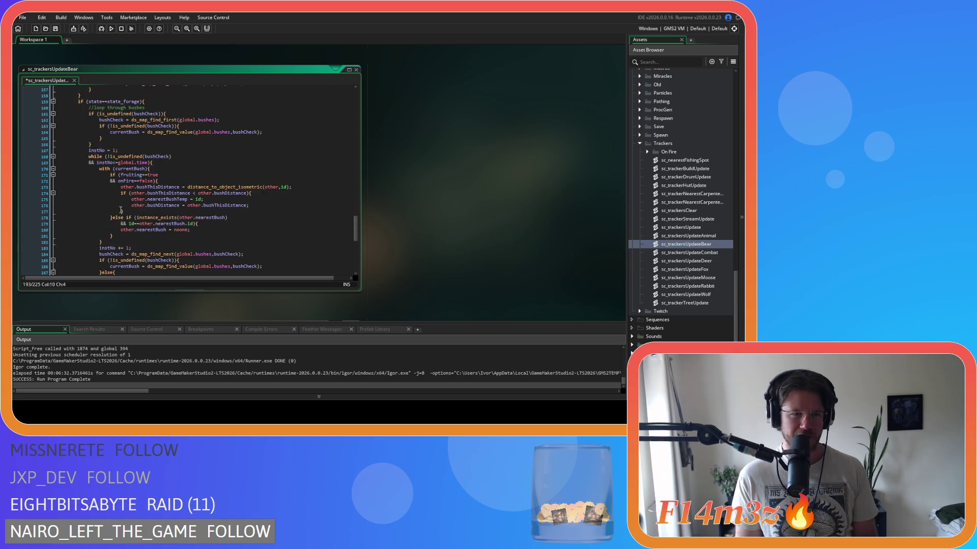
{"action": "scroll", "coordinate": [119, 159], "scroll_direction": "down", "scroll_amount": 4}
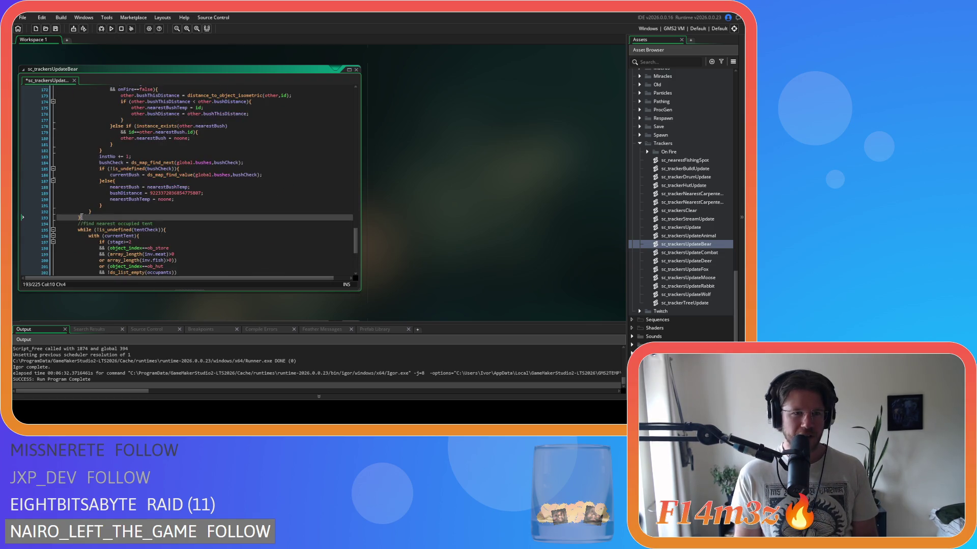
{"action": "scroll", "coordinate": [96, 173], "scroll_direction": "up", "scroll_amount": 4}
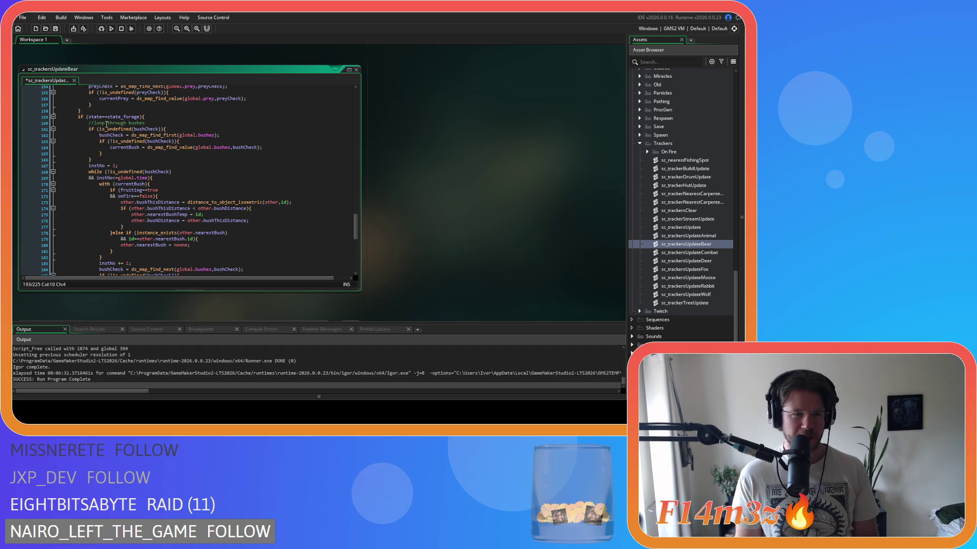
{"action": "left_click", "coordinate": [152, 118]}
{"action": "scroll", "coordinate": [152, 132], "scroll_direction": "down", "scroll_amount": 2}
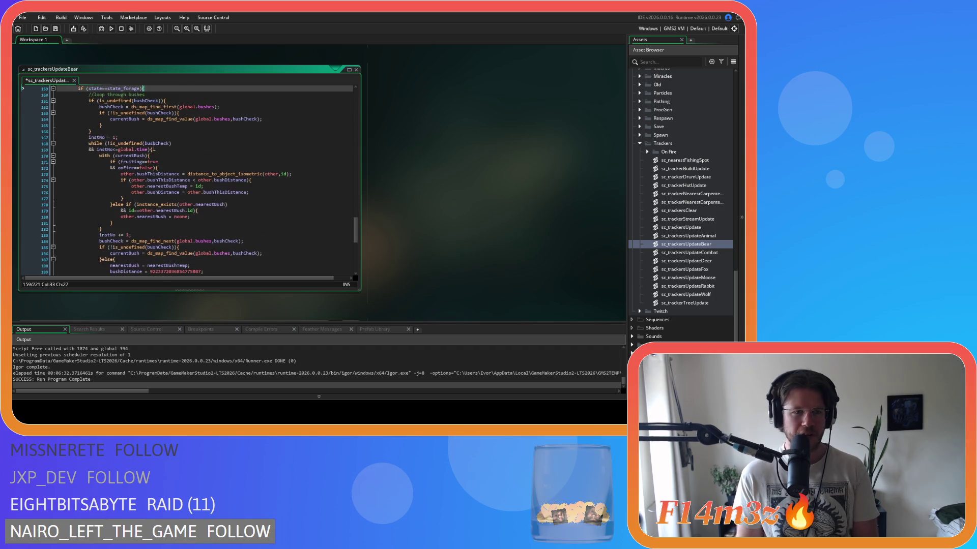
{"action": "key", "text": "ctrl+z"}
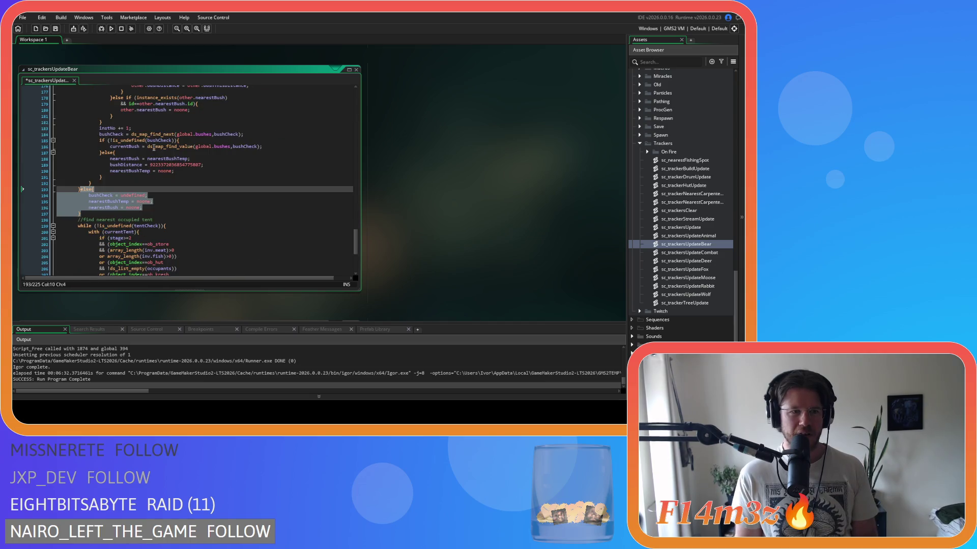
{"action": "left_click_drag", "start_coordinate": [81, 214], "coordinate": [23, 192]}
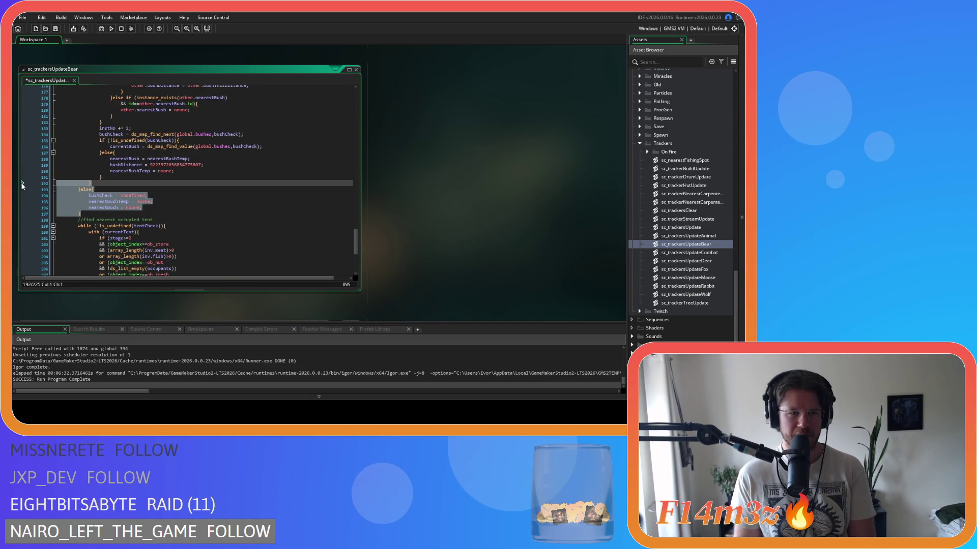
Delete the bush loop's else branch, unindent the loop, and save sc_trackersUpdateBear
{"action": "key", "text": "Delete"}
{"action": "key", "text": "Delete"}
{"action": "mouse_move", "coordinate": [85, 170]}
{"action": "left_mouse_down"}
{"action": "mouse_move", "coordinate": [36, 102]}
{"action": "mouse_move", "coordinate": [28, 128]}
{"action": "left_mouse_up"}
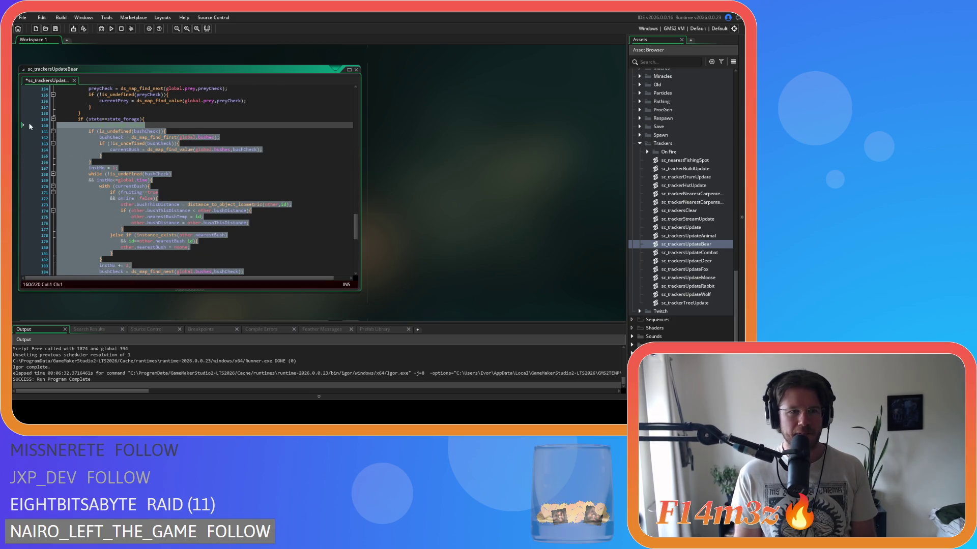
{"action": "key", "text": "shift+Tab"}
{"action": "left_click", "coordinate": [166, 156]}
{"action": "key", "text": "ctrl+s"}
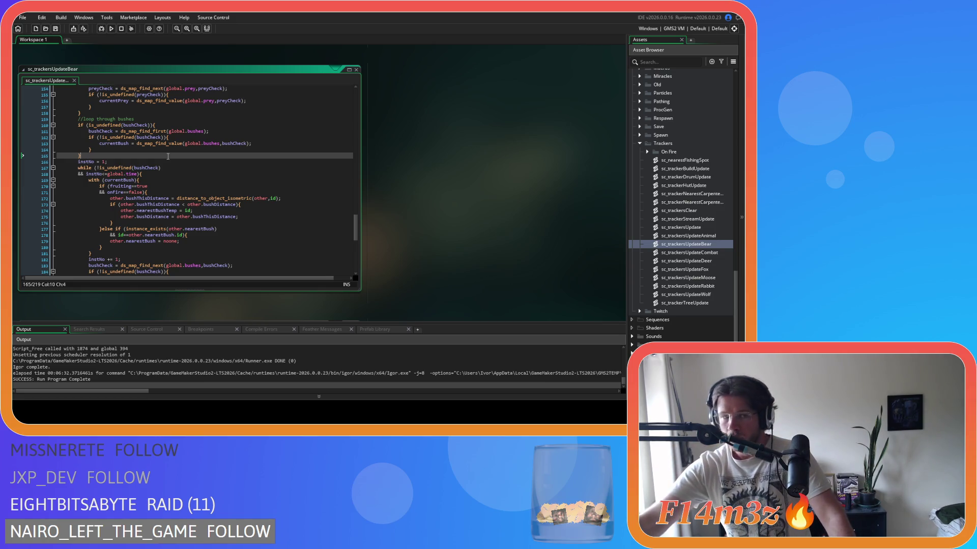
{"action": "left_click", "coordinate": [174, 144]}
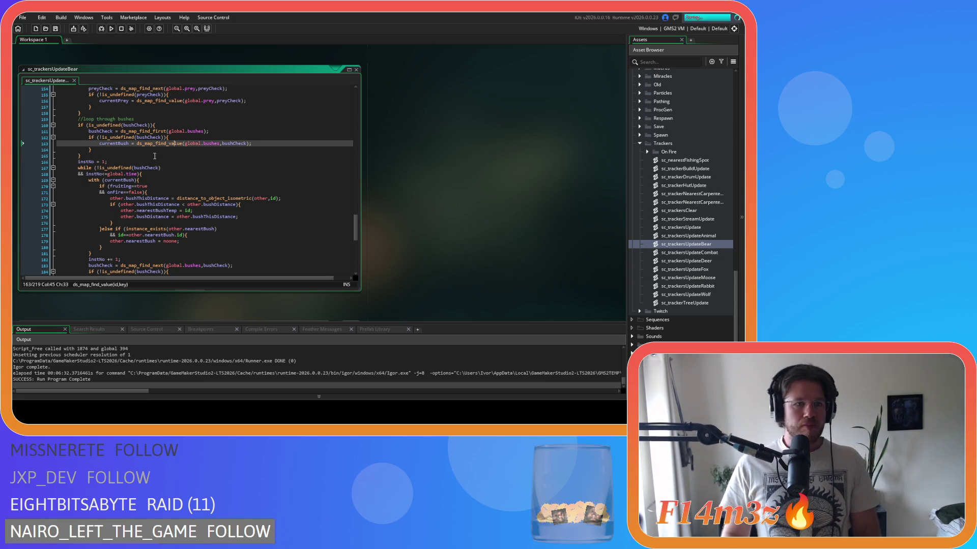
Delete the instNo = 1 and instNo += 1 lines from the bear tracker script
{"action": "scroll", "coordinate": [134, 159], "scroll_direction": "up", "scroll_amount": 2}
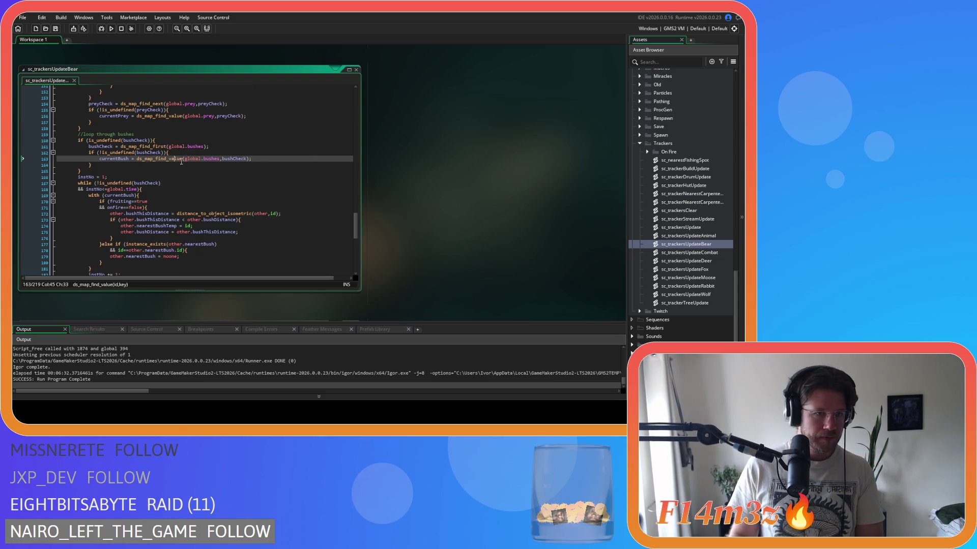
{"action": "scroll", "coordinate": [181, 162], "scroll_direction": "down", "scroll_amount": 4}
{"action": "triple_click", "coordinate": [102, 146]}
{"action": "key", "text": "BackSpace"}
{"action": "key", "text": "BackSpace"}
{"action": "scroll", "coordinate": [127, 199], "scroll_direction": "down", "scroll_amount": 5}
{"action": "triple_click", "coordinate": [130, 192]}
{"action": "key", "text": "BackSpace"}
{"action": "key", "text": "BackSpace"}
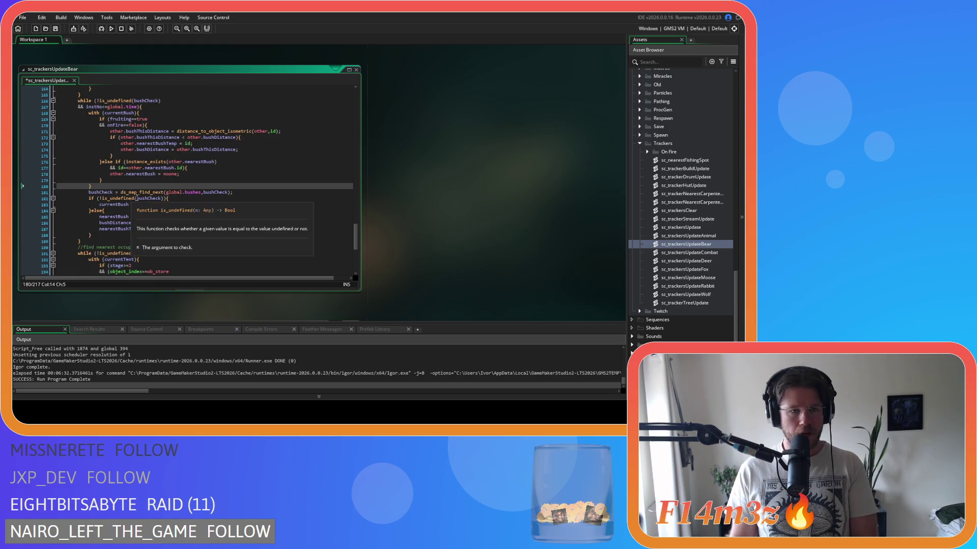
Remove the instNo time-limit condition from the while loop and rename nearestBushTemp to nearestBush
{"action": "scroll", "coordinate": [135, 178], "scroll_direction": "up", "scroll_amount": 2}
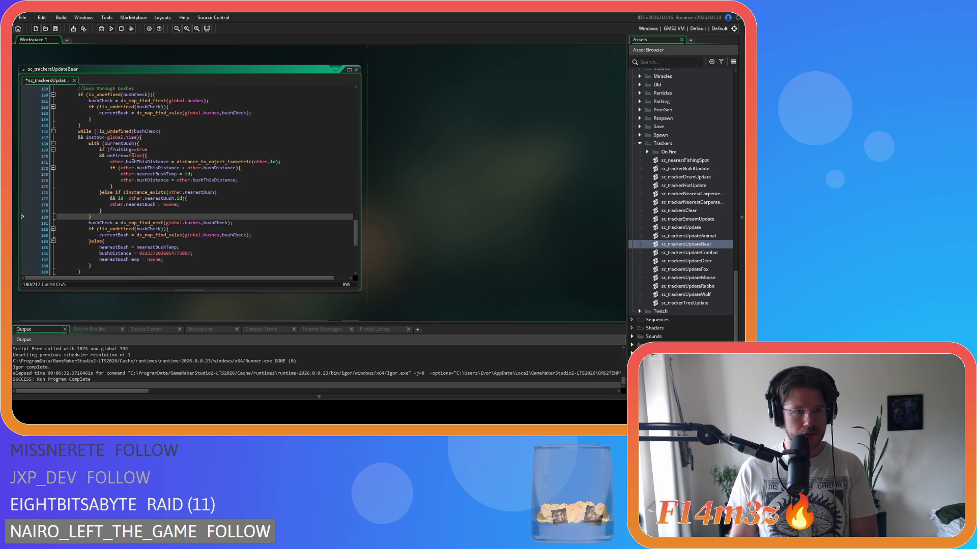
{"action": "left_click_drag", "start_coordinate": [138, 137], "coordinate": [28, 140]}
{"action": "key", "text": "BackSpace"}
{"action": "key", "text": "BackSpace"}
{"action": "left_click", "coordinate": [163, 148]}
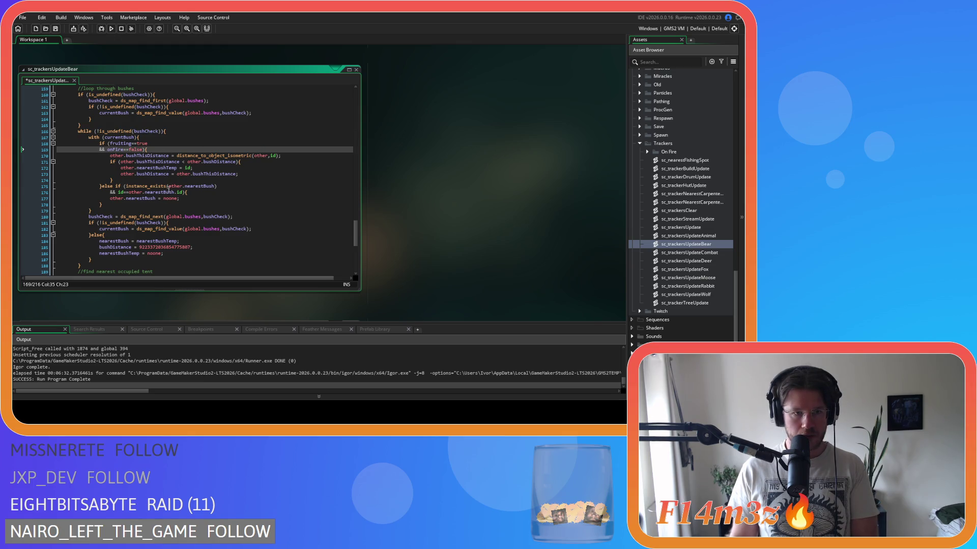
{"action": "left_click", "coordinate": [178, 168]}
{"action": "key", "text": "BackSpace"}
{"action": "key", "text": "BackSpace"}
{"action": "key", "text": "BackSpace"}
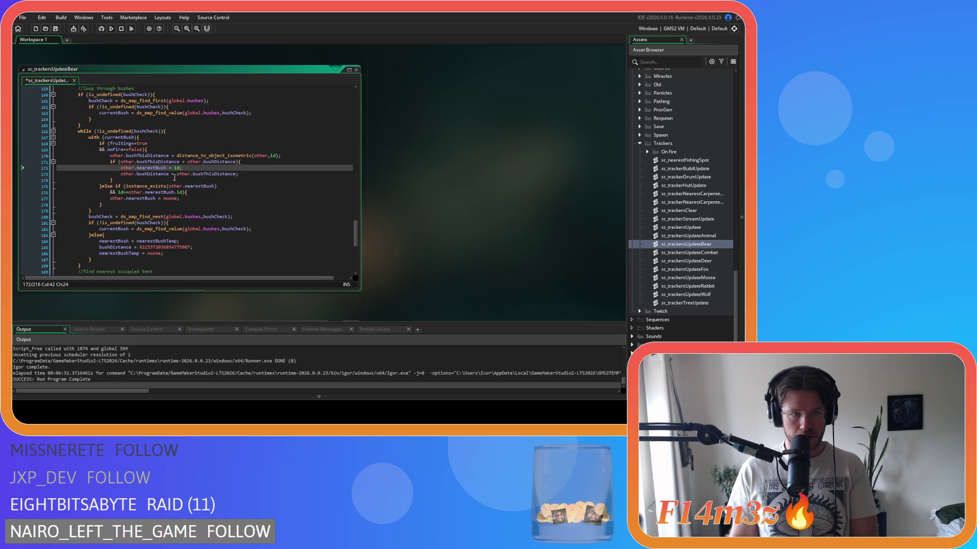
Delete the else block after the bush check and save the script
{"action": "left_click", "coordinate": [91, 258]}
{"action": "left_click_drag", "start_coordinate": [96, 261], "coordinate": [92, 235]}
{"action": "key", "text": "BackSpace"}
{"action": "key", "text": "ctrl+s"}
Remove the stray space after the less-than sign in line 171's distance comparison and save
{"action": "scroll", "coordinate": [189, 185], "scroll_direction": "up", "scroll_amount": 2}
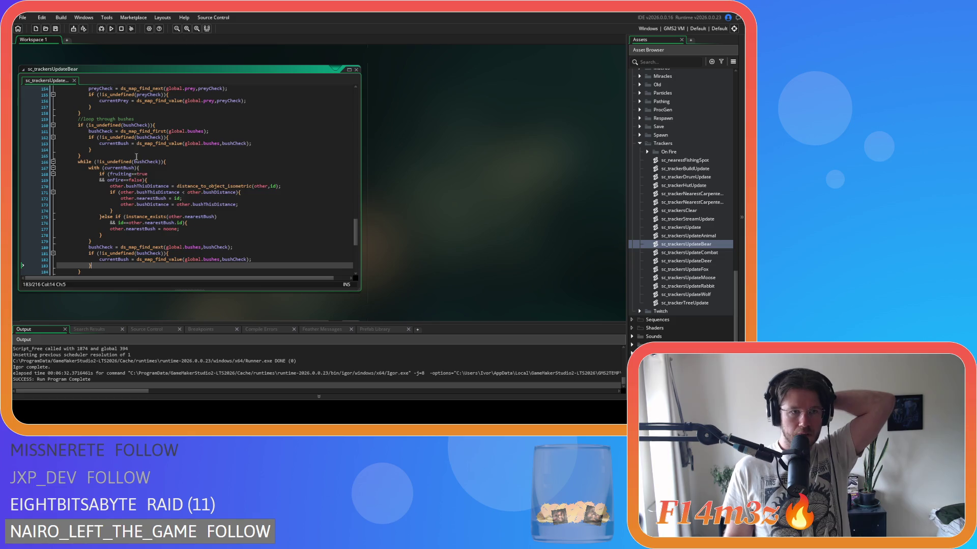
{"action": "mouse_move", "coordinate": [104, 162]}
{"action": "left_mouse_down"}
{"action": "mouse_move", "coordinate": [166, 162]}
{"action": "mouse_move", "coordinate": [116, 177]}
{"action": "left_mouse_up"}
{"action": "scroll", "coordinate": [169, 180], "scroll_direction": "down", "scroll_amount": 1}
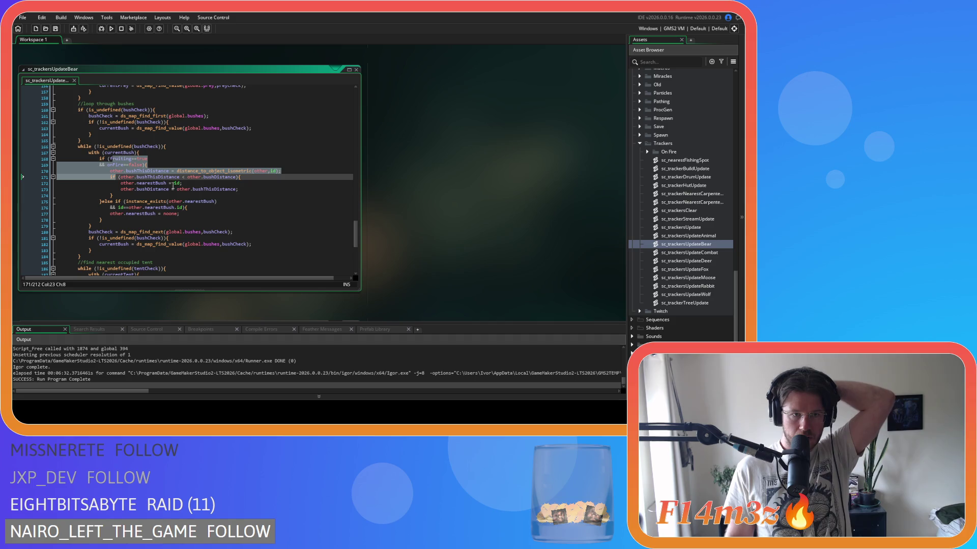
{"action": "left_click", "coordinate": [187, 177]}
{"action": "key", "text": "BackSpace"}
{"action": "key", "text": "BackSpace"}
{"action": "key", "text": "ctrl+s"}
Review the bush loop down to the currentBush lookup, then close sc_trackersUpdateBear
{"action": "left_click", "coordinate": [218, 202]}
{"action": "left_click", "coordinate": [197, 220]}
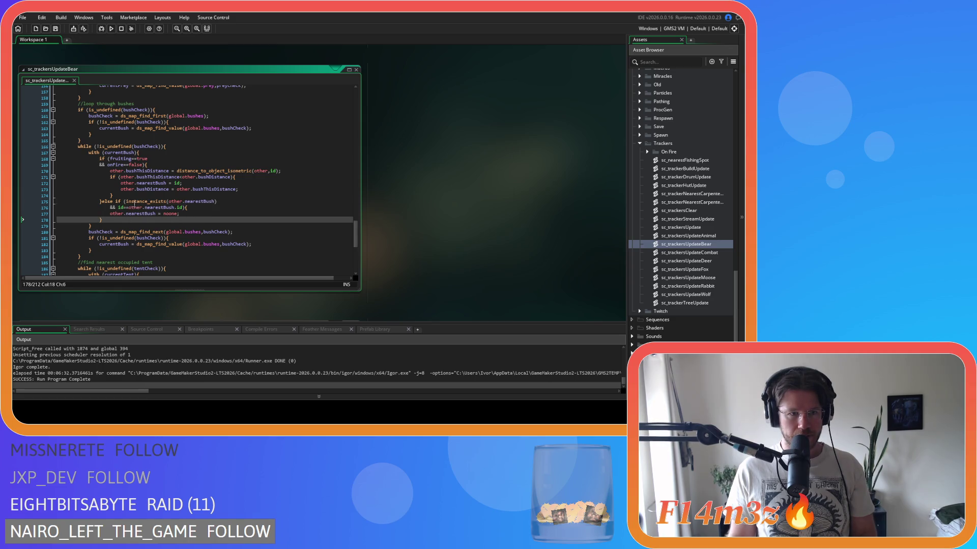
{"action": "left_click", "coordinate": [194, 207]}
{"action": "left_click", "coordinate": [189, 213]}
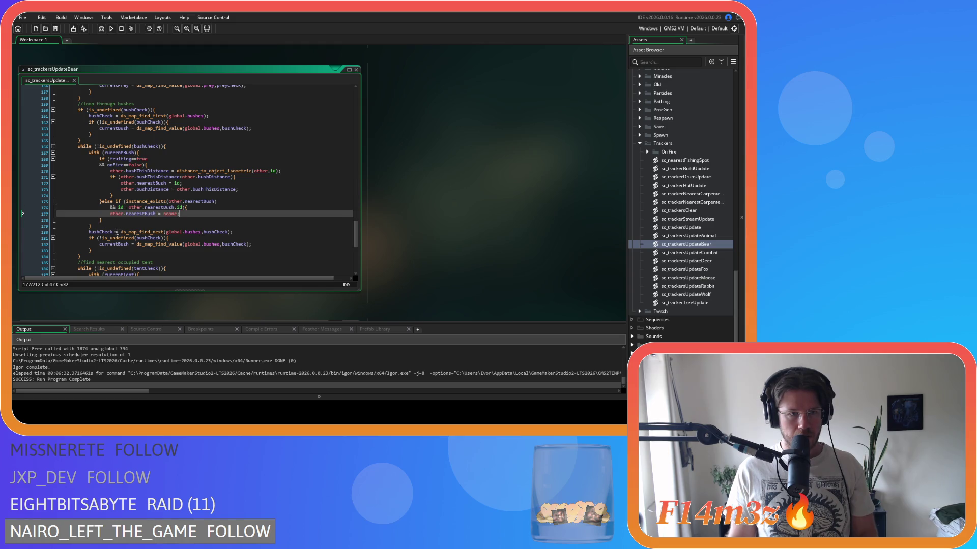
{"action": "left_click", "coordinate": [168, 232]}
{"action": "left_click", "coordinate": [163, 244]}
{"action": "scroll", "coordinate": [185, 249], "scroll_direction": "down", "scroll_amount": 4}
{"action": "scroll", "coordinate": [185, 249], "scroll_direction": "down", "scroll_amount": 3}
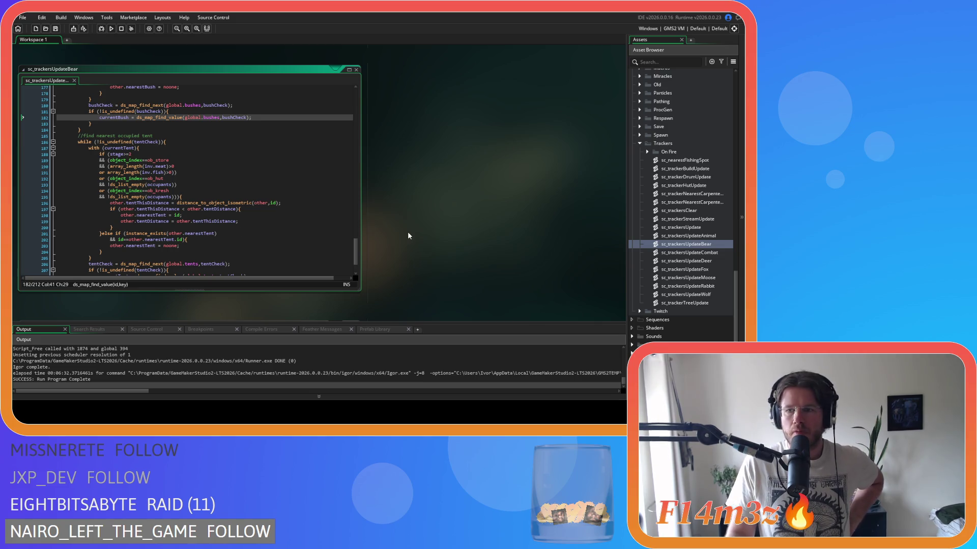
{"action": "left_click", "coordinate": [356, 70]}
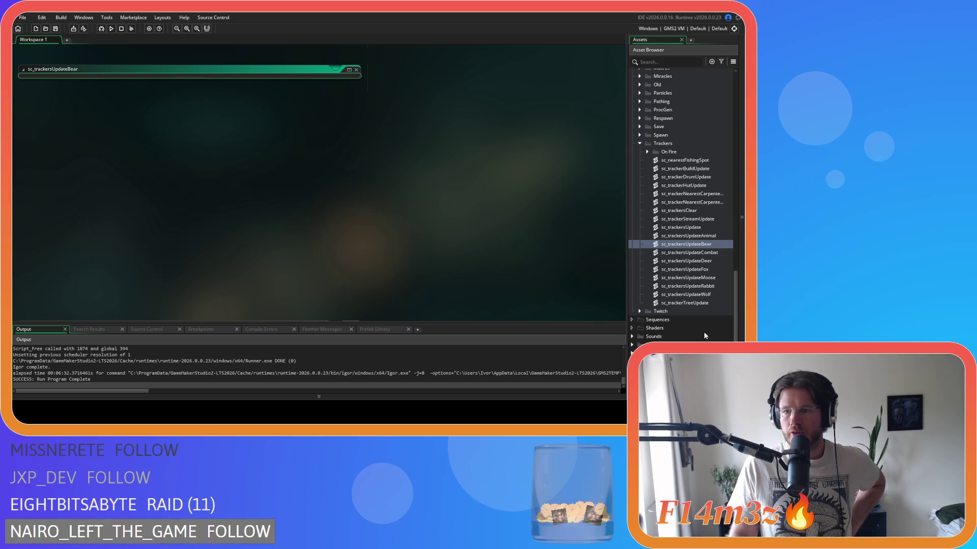
{"action": "double_click", "coordinate": [706, 295]}
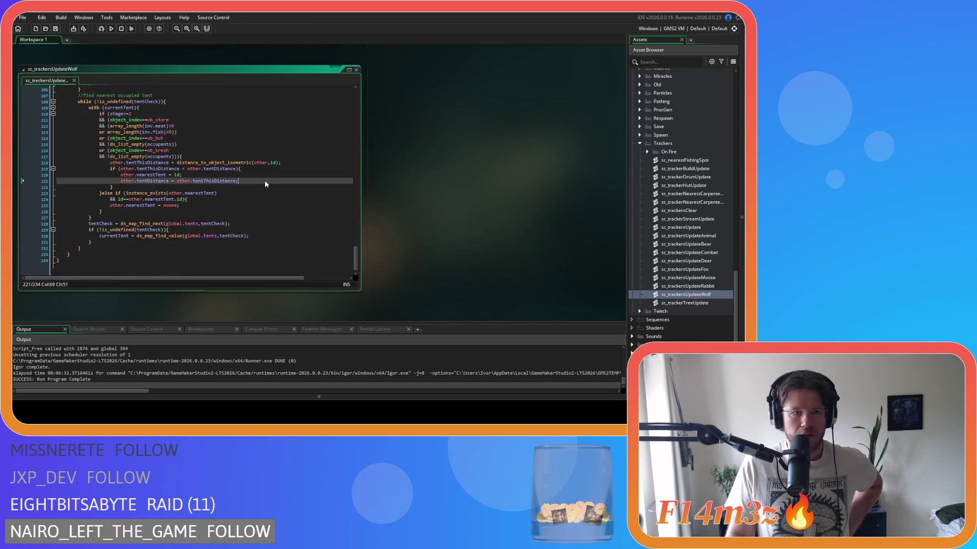
{"action": "scroll", "coordinate": [254, 194], "scroll_direction": "up", "scroll_amount": 14}
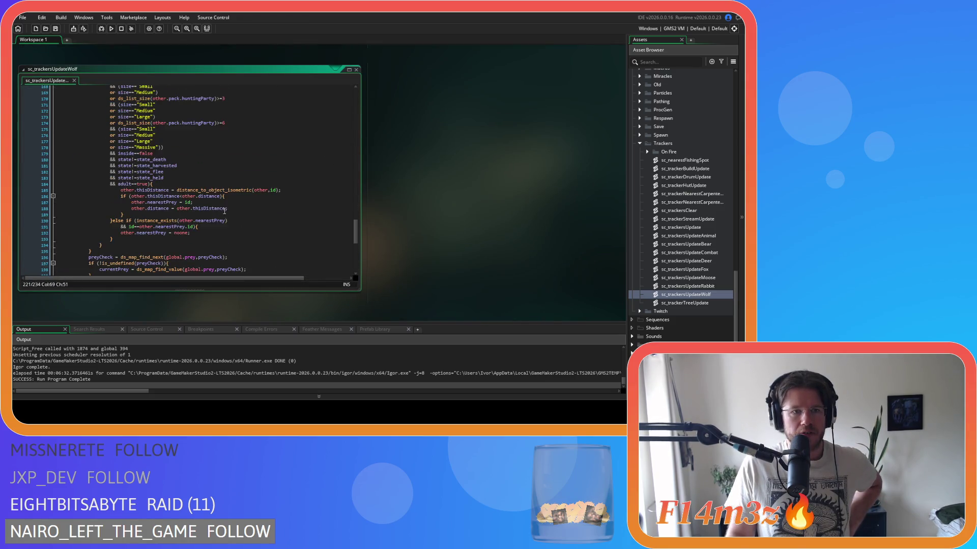
{"action": "scroll", "coordinate": [240, 204], "scroll_direction": "up", "scroll_amount": 8}
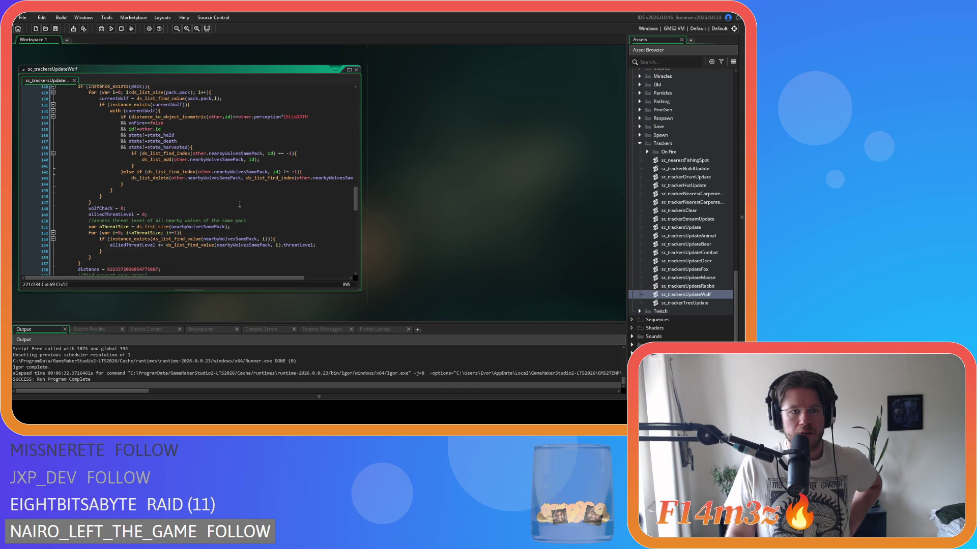
{"action": "scroll", "coordinate": [239, 204], "scroll_direction": "up", "scroll_amount": 15}
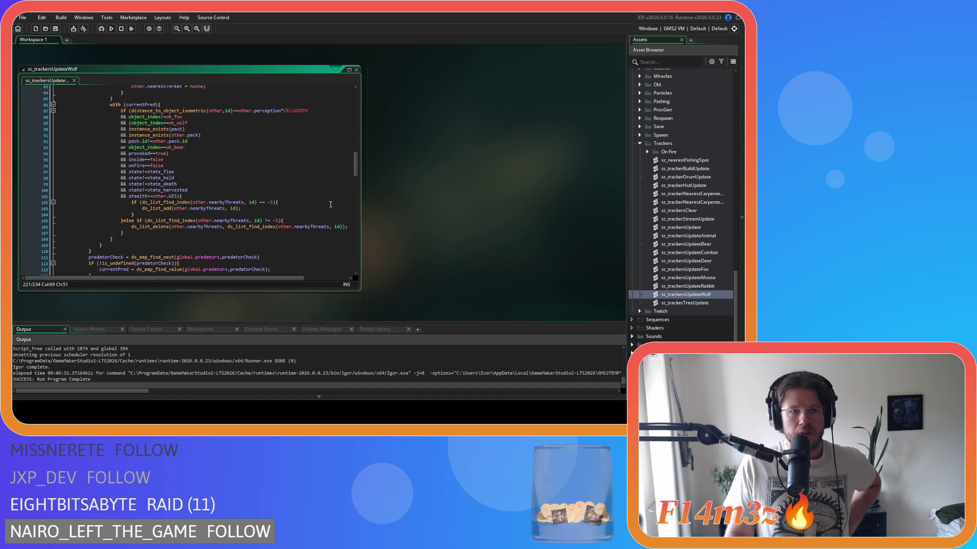
{"action": "scroll", "coordinate": [331, 204], "scroll_direction": "up", "scroll_amount": 16}
{"action": "scroll", "coordinate": [329, 204], "scroll_direction": "up", "scroll_amount": 3}
{"action": "scroll", "coordinate": [329, 204], "scroll_direction": "up", "scroll_amount": 9}
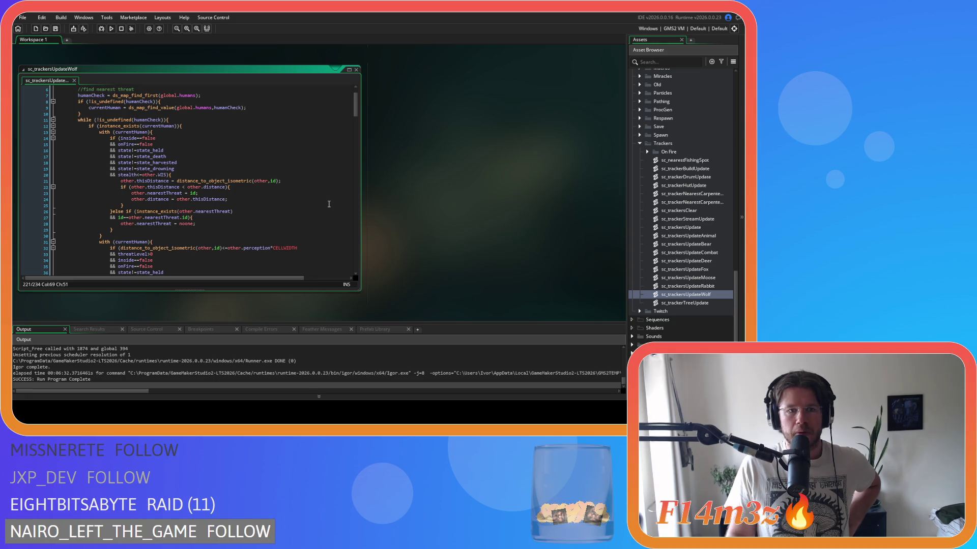
{"action": "scroll", "coordinate": [329, 204], "scroll_direction": "up", "scroll_amount": 2}
{"action": "scroll", "coordinate": [329, 204], "scroll_direction": "down", "scroll_amount": 20}
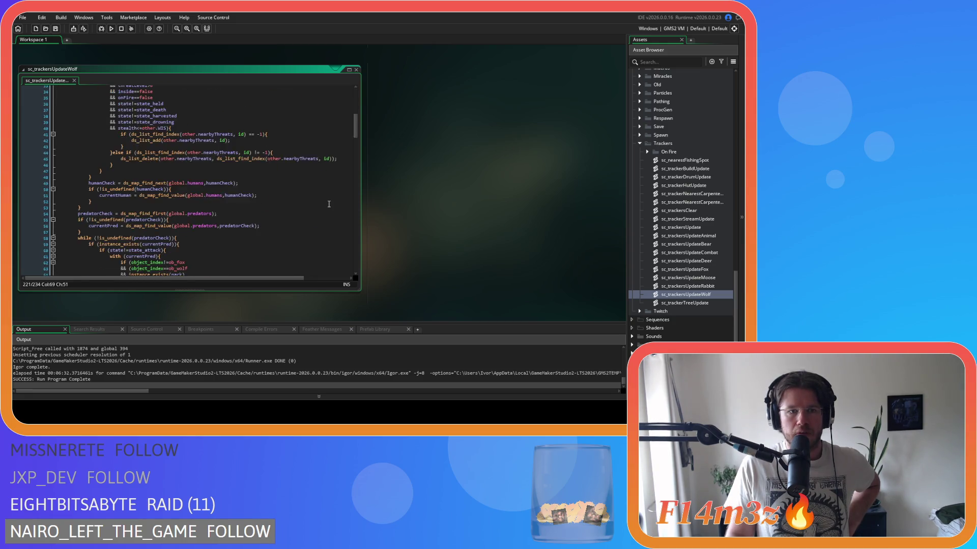
{"action": "scroll", "coordinate": [329, 204], "scroll_direction": "down", "scroll_amount": 9}
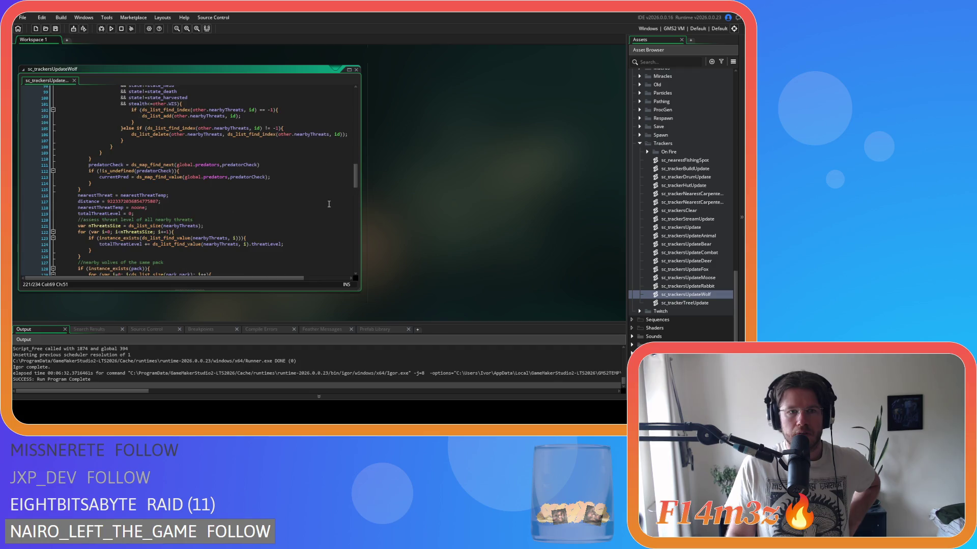
{"action": "left_click", "coordinate": [356, 69]}
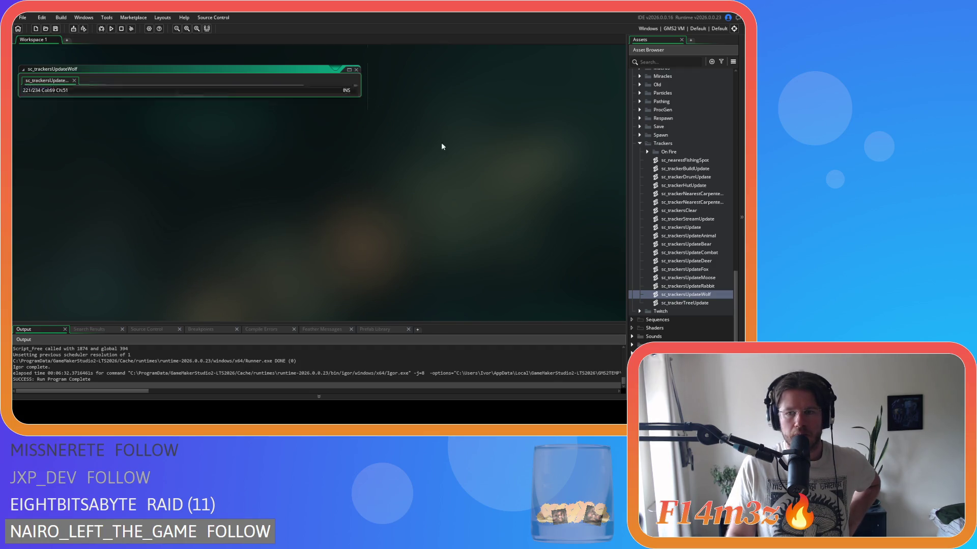
Open sc_trackersUpdateMoose from the Asset Browser and go to the currentHuman lookup on line 10
{"action": "left_click", "coordinate": [723, 287]}
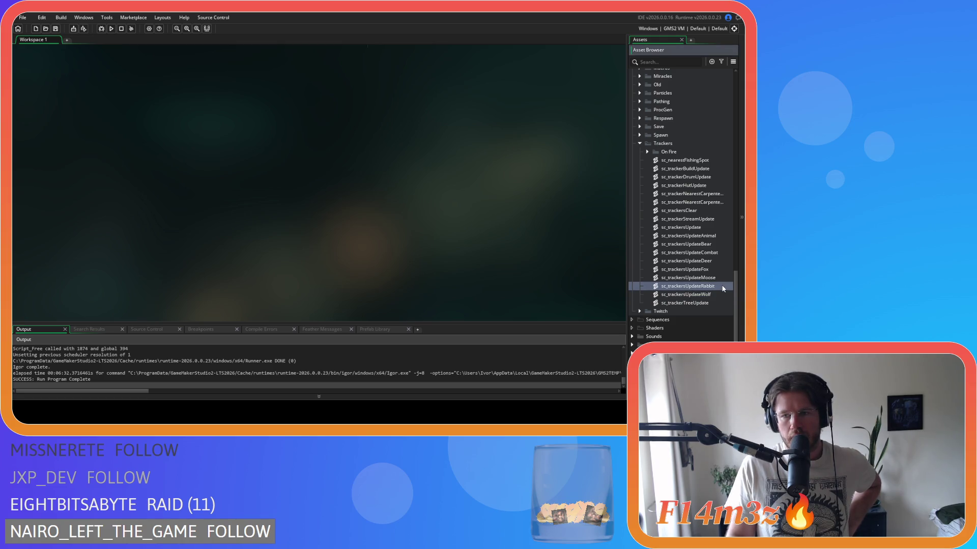
{"action": "double_click", "coordinate": [710, 278]}
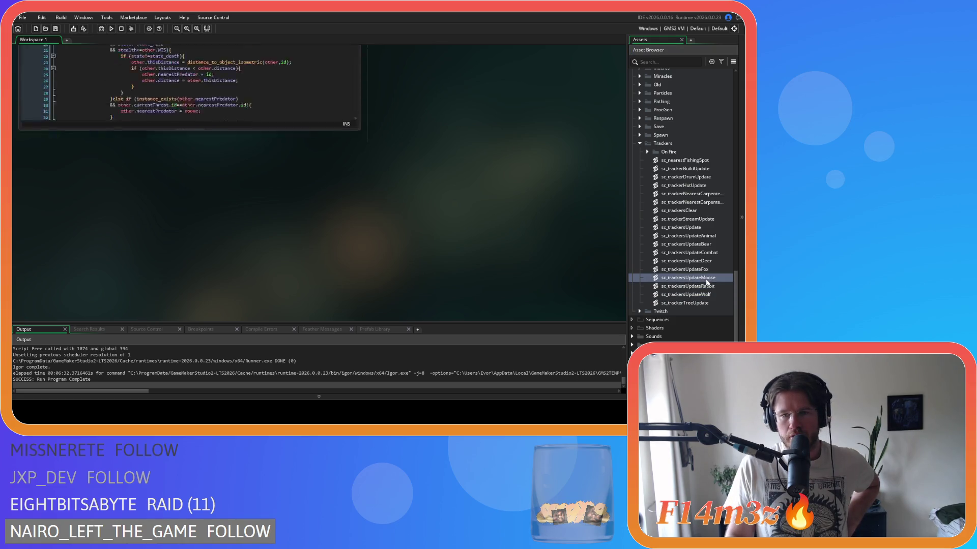
{"action": "mouse_move", "coordinate": [356, 113]}
{"action": "left_mouse_down"}
{"action": "mouse_move", "coordinate": [373, 265]}
{"action": "mouse_move", "coordinate": [362, 120]}
{"action": "mouse_move", "coordinate": [344, 87]}
{"action": "left_mouse_up"}
{"action": "left_click", "coordinate": [340, 145]}
Scroll through the moose script's threat and predator code, ending at the nearestThreatTemp reset on line 165
{"action": "scroll", "coordinate": [336, 168], "scroll_direction": "down", "scroll_amount": 15}
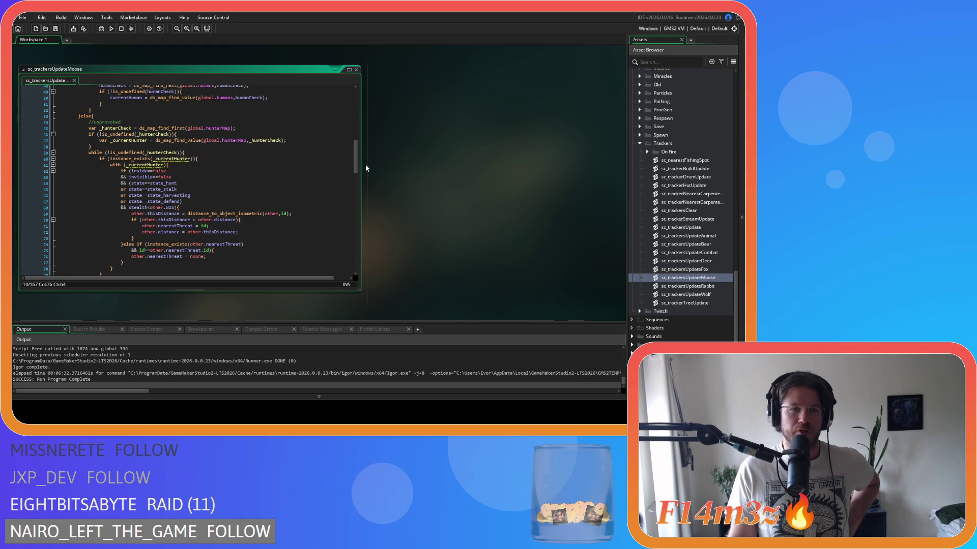
{"action": "mouse_move", "coordinate": [355, 158]}
{"action": "left_mouse_down"}
{"action": "mouse_move", "coordinate": [353, 109]}
{"action": "mouse_move", "coordinate": [354, 267]}
{"action": "left_mouse_up"}
{"action": "scroll", "coordinate": [346, 246], "scroll_direction": "up", "scroll_amount": 10}
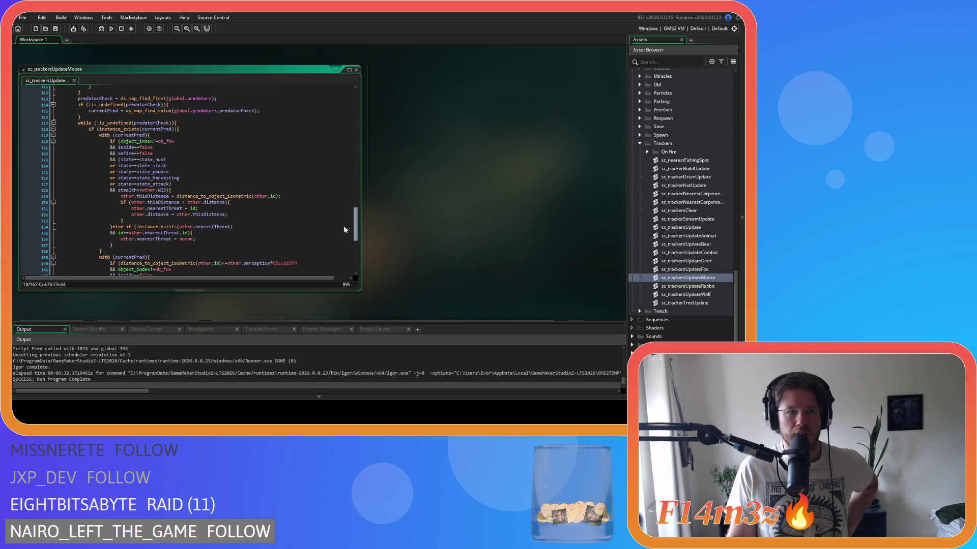
{"action": "scroll", "coordinate": [344, 221], "scroll_direction": "up", "scroll_amount": 3}
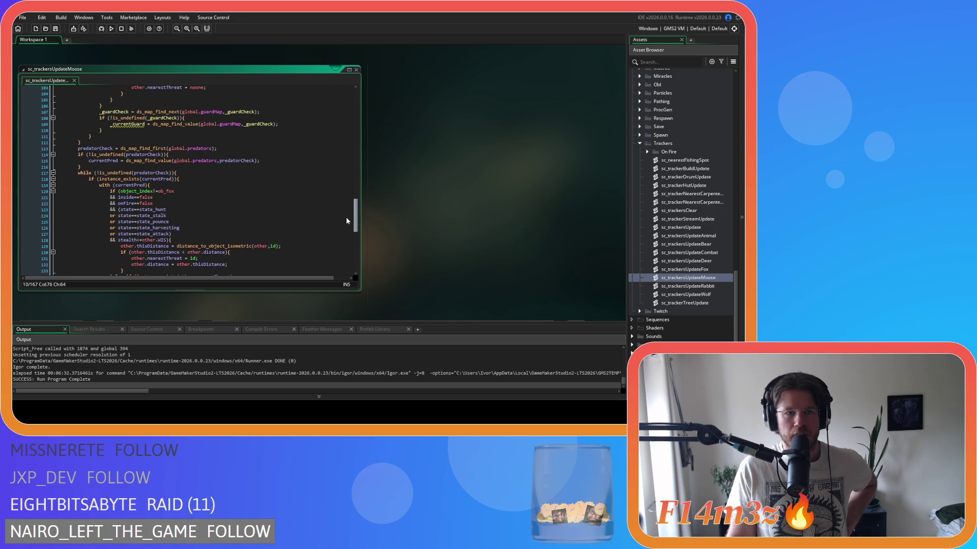
{"action": "scroll", "coordinate": [345, 204], "scroll_direction": "up", "scroll_amount": 10}
{"action": "scroll", "coordinate": [341, 123], "scroll_direction": "up", "scroll_amount": 5}
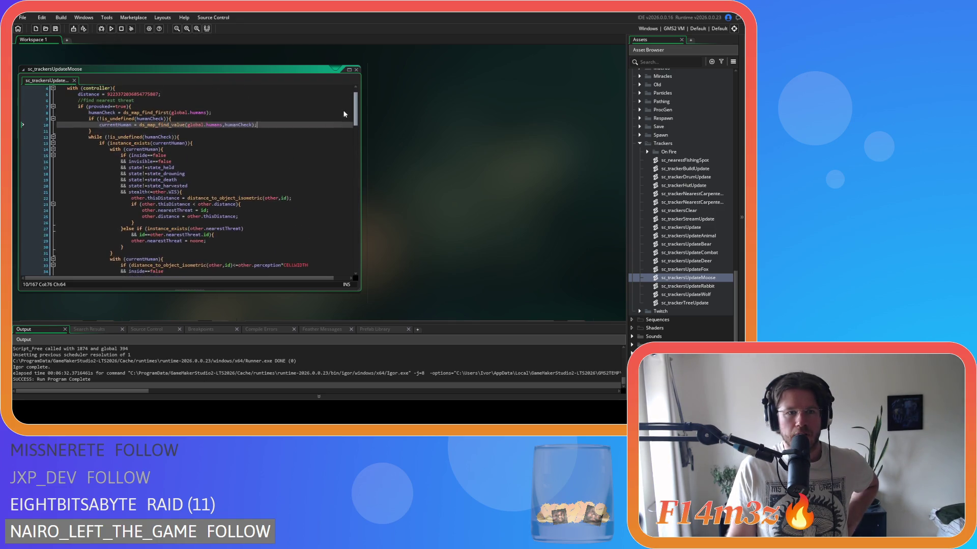
{"action": "scroll", "coordinate": [345, 110], "scroll_direction": "down", "scroll_amount": 1}
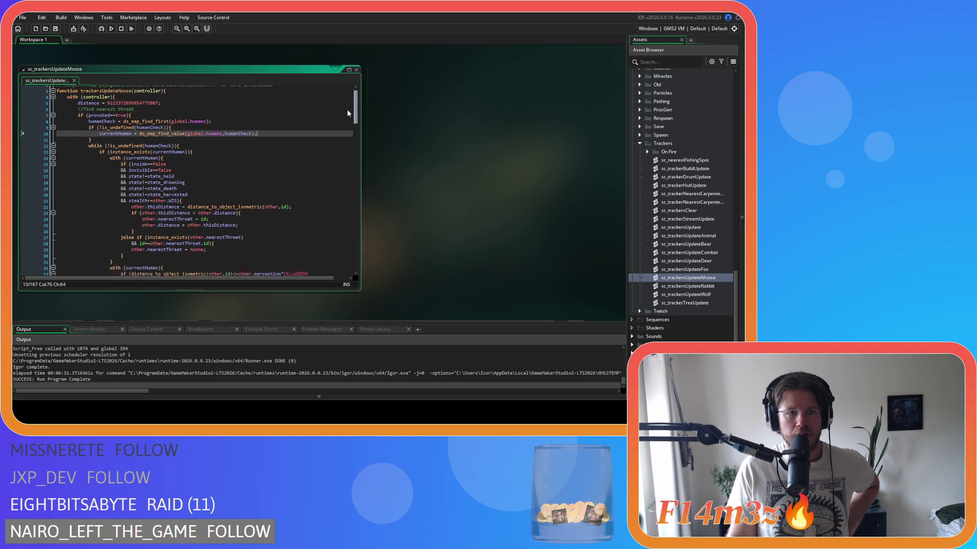
{"action": "scroll", "coordinate": [351, 113], "scroll_direction": "down", "scroll_amount": 4}
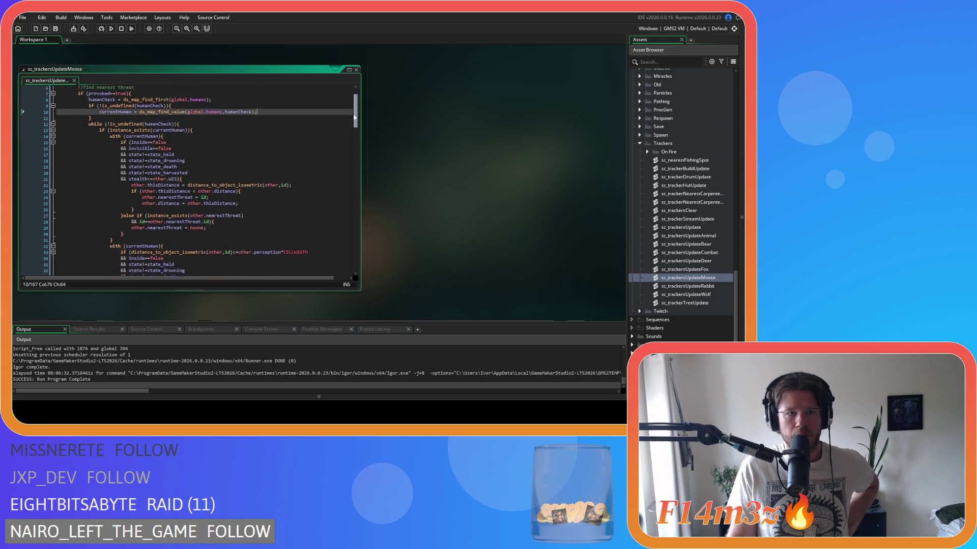
{"action": "scroll", "coordinate": [356, 113], "scroll_direction": "up", "scroll_amount": 4}
{"action": "mouse_move", "coordinate": [358, 112]}
{"action": "left_mouse_down"}
{"action": "mouse_move", "coordinate": [347, 197]}
{"action": "mouse_move", "coordinate": [340, 191]}
{"action": "mouse_move", "coordinate": [347, 264]}
{"action": "left_mouse_up"}
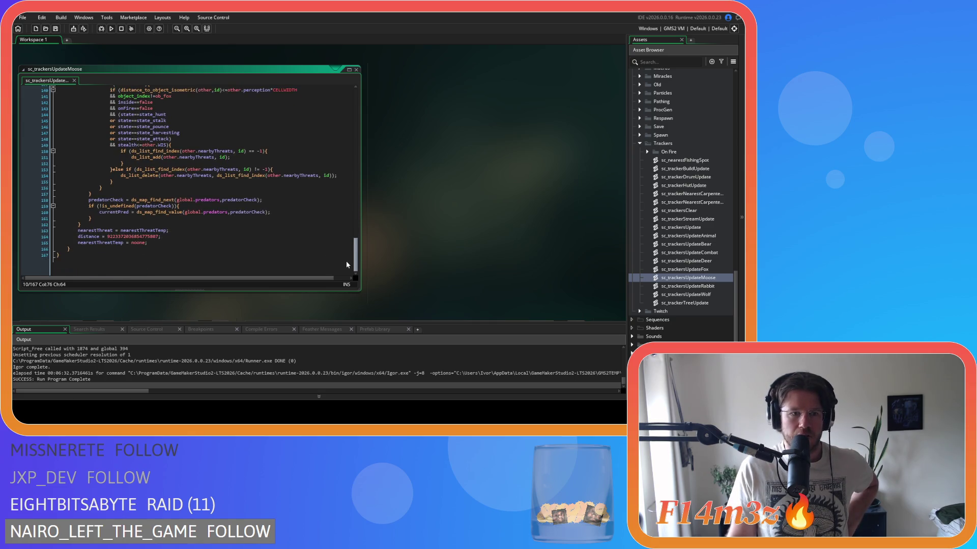
{"action": "left_click", "coordinate": [147, 248]}
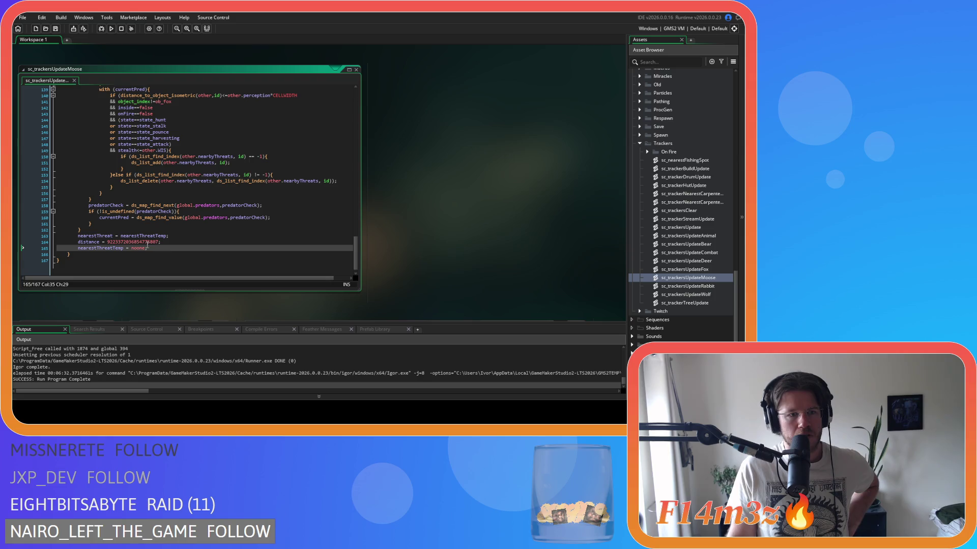